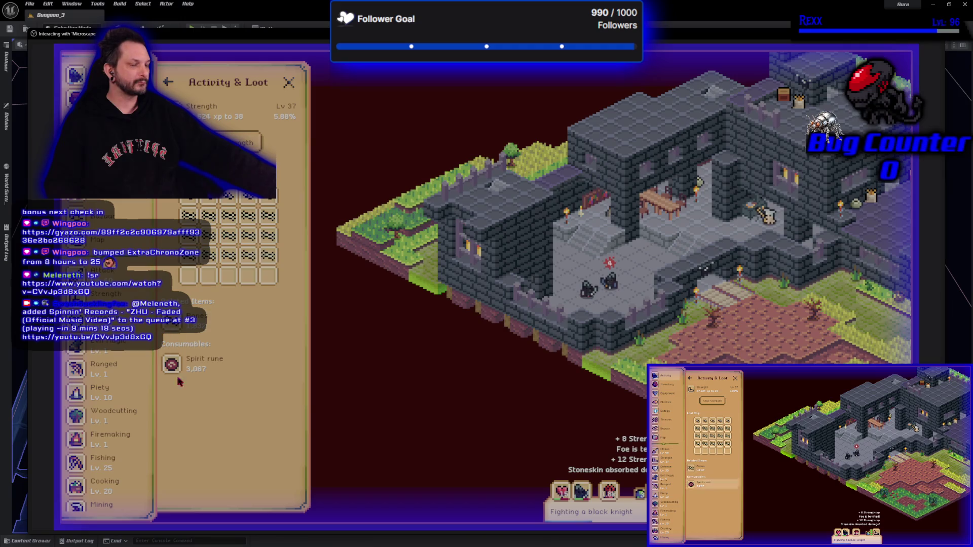
# Browse the Energy history, Settings and Events panels in Microscape, then close Events
pyautogui.click(76, 169)
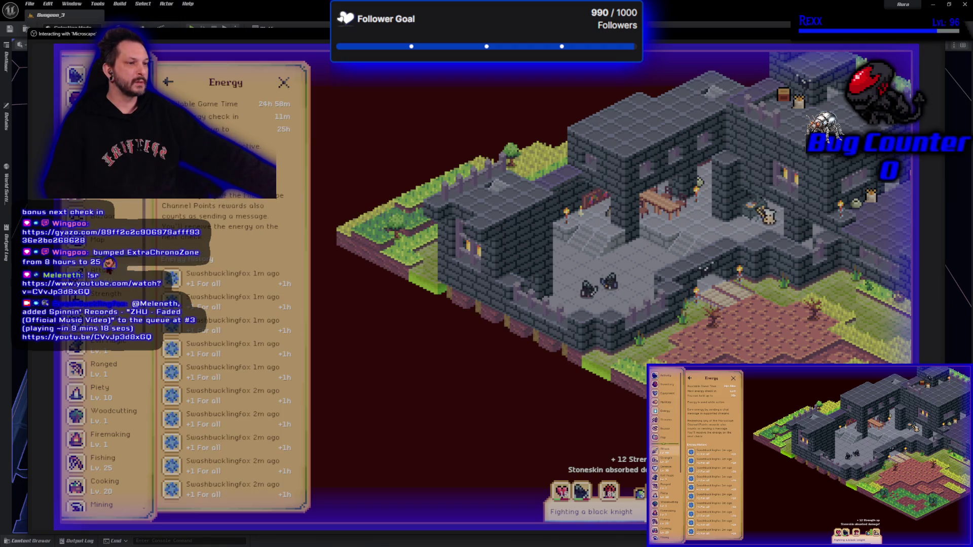
pyautogui.scroll(-10, 113, 401)
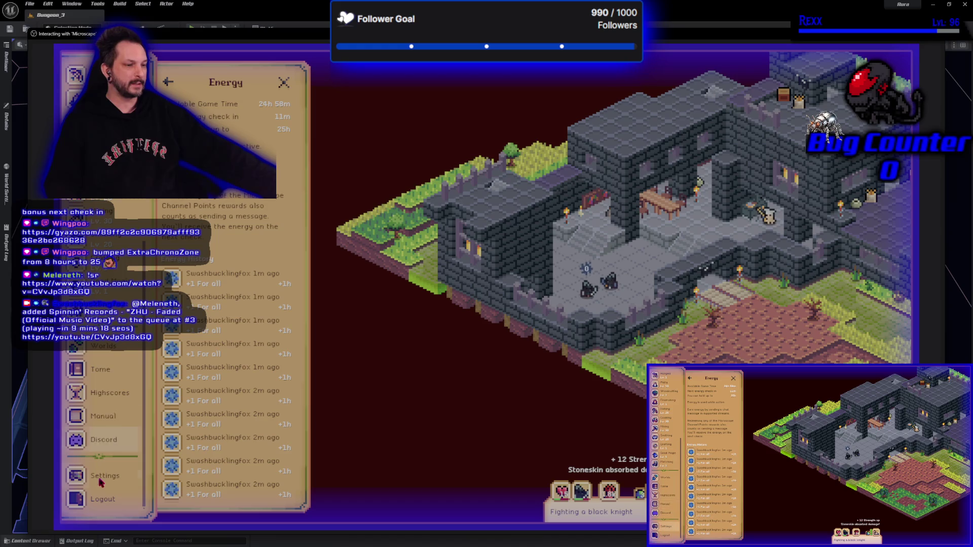
pyautogui.click(101, 476)
pyautogui.click(256, 155)
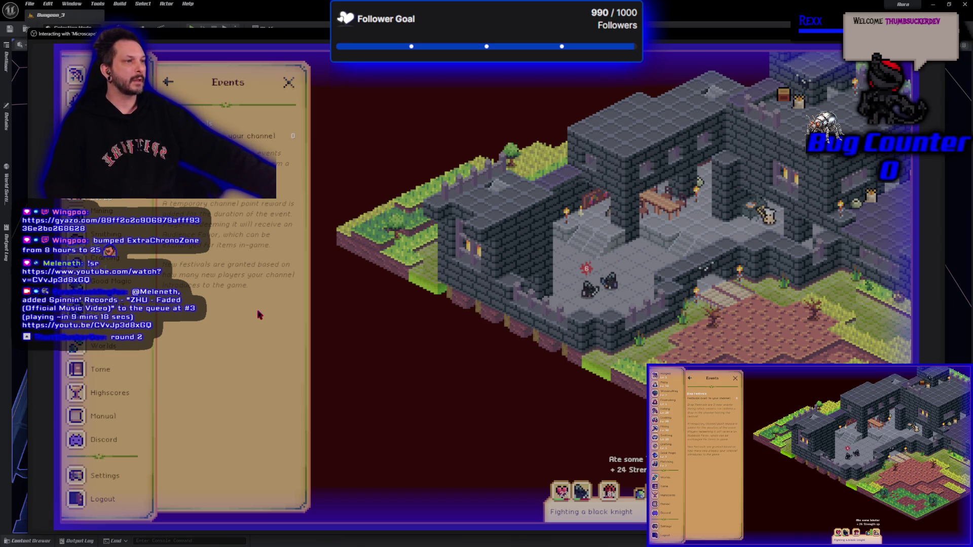
pyautogui.click(289, 82)
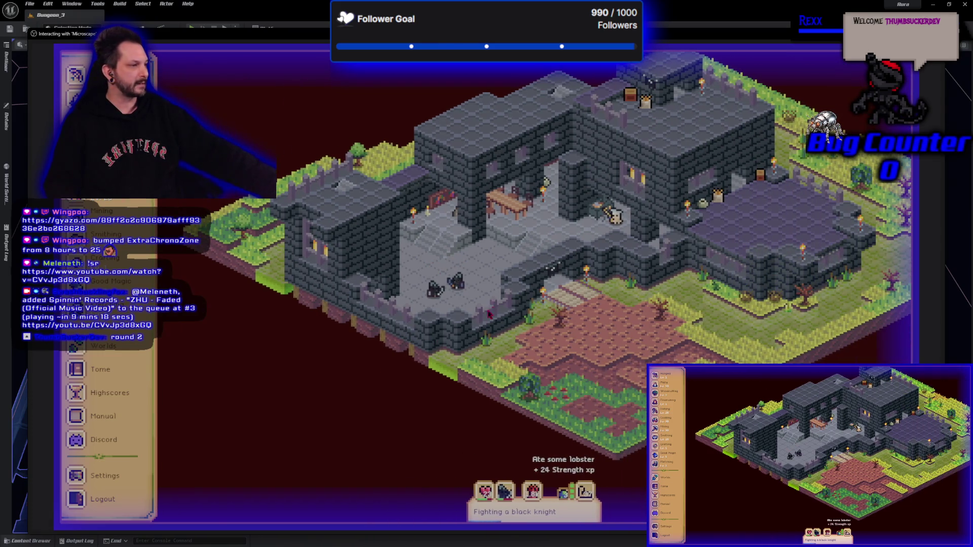
# Reopen the Activity & Loot panel, then exit the game back to the editor
pyautogui.scroll(5, 106, 406)
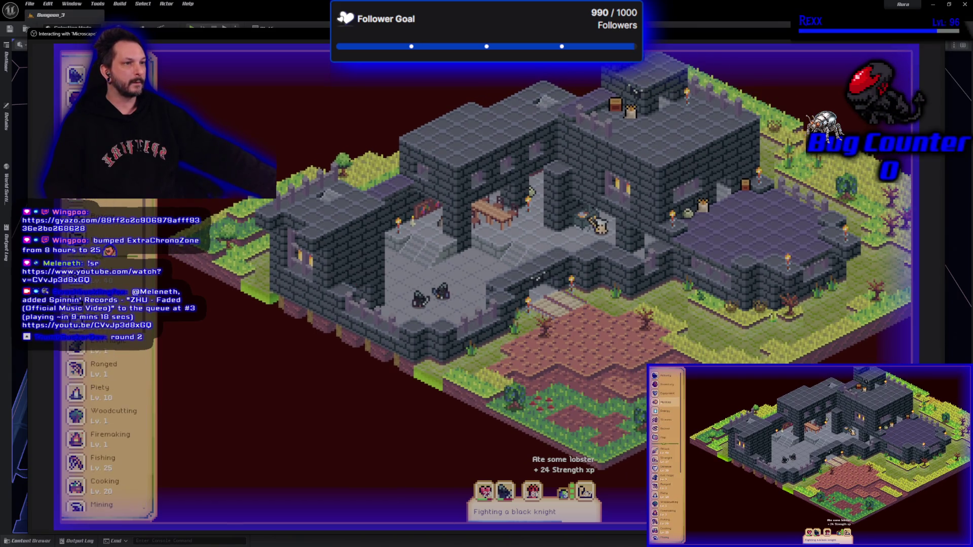
pyautogui.click(76, 76)
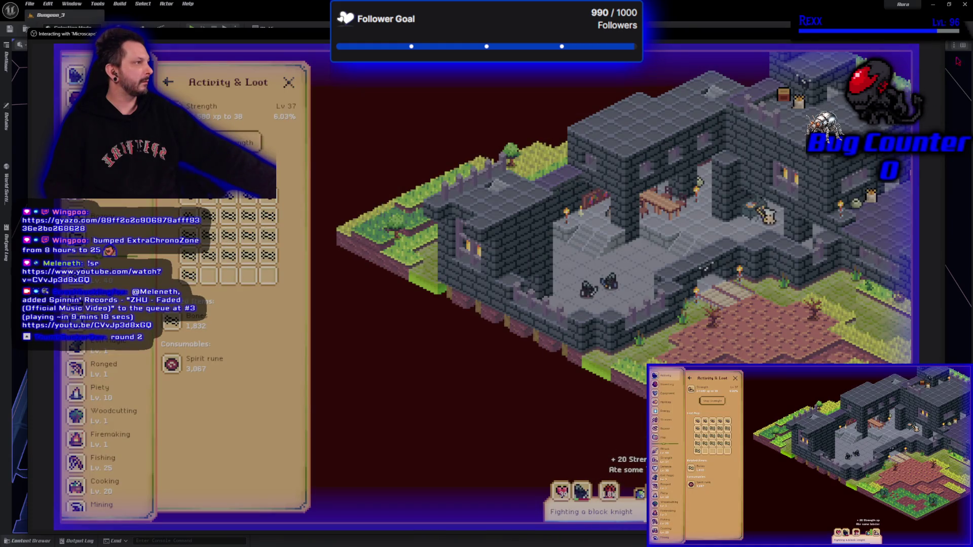
pyautogui.press('Escape')
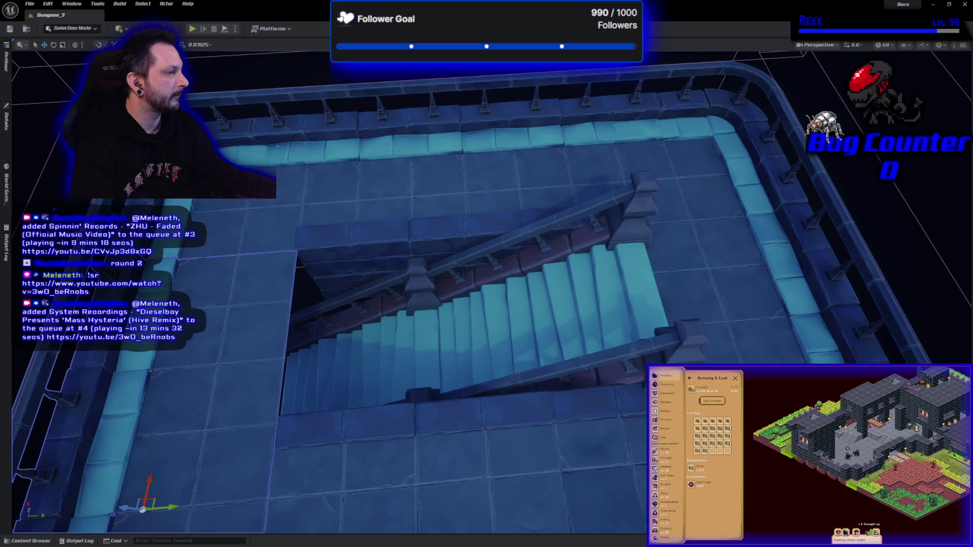
pyautogui.click(636, 438)
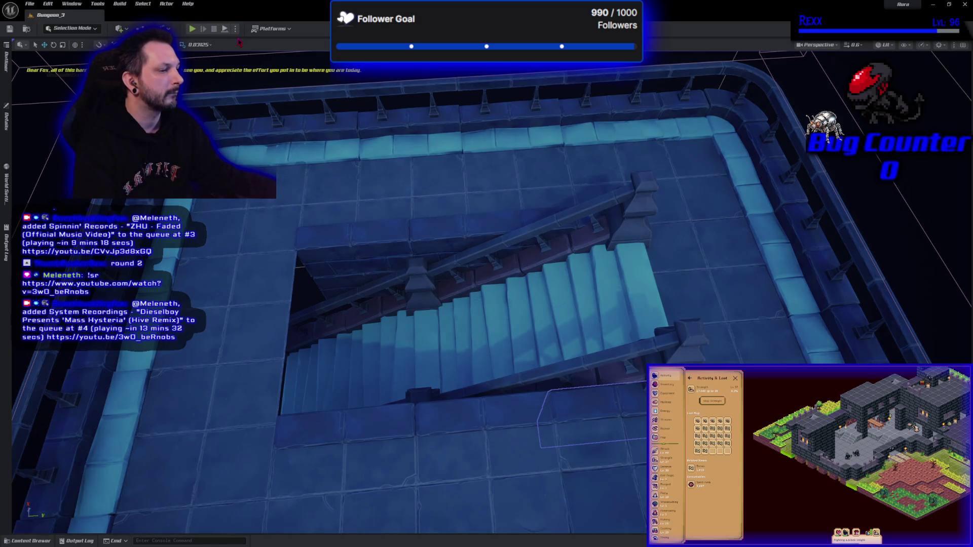
# Duplicate a floor tile, rotate it by -10 degrees and slide it into place beside the stairwell
pyautogui.hotkey('ctrl', 'z')
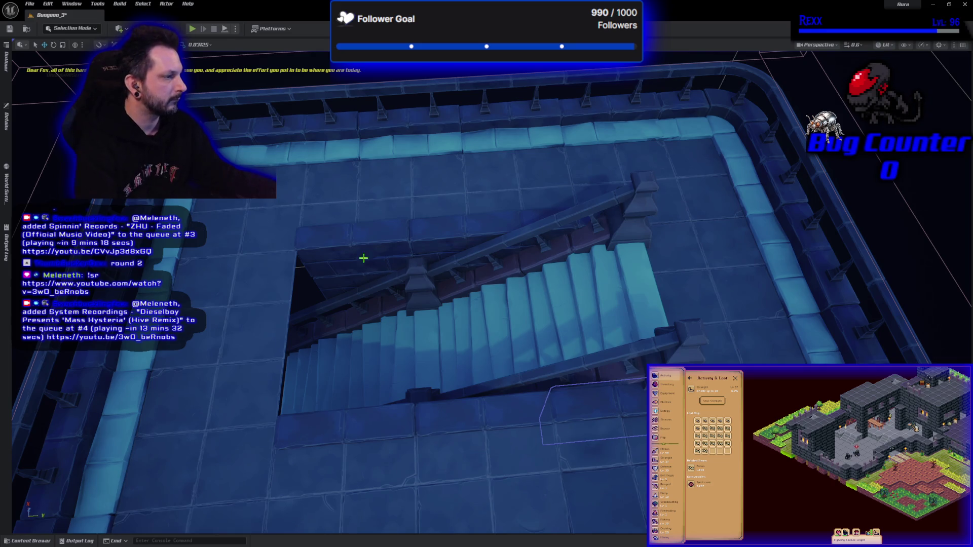
pyautogui.scroll(-5, 512, 469)
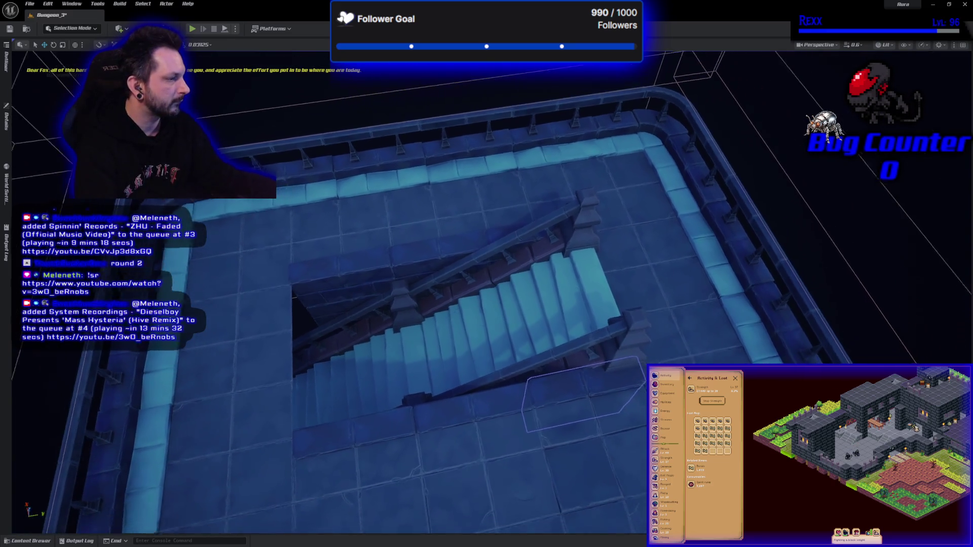
pyautogui.moveTo(665, 395); pyautogui.dragTo(398, 471)
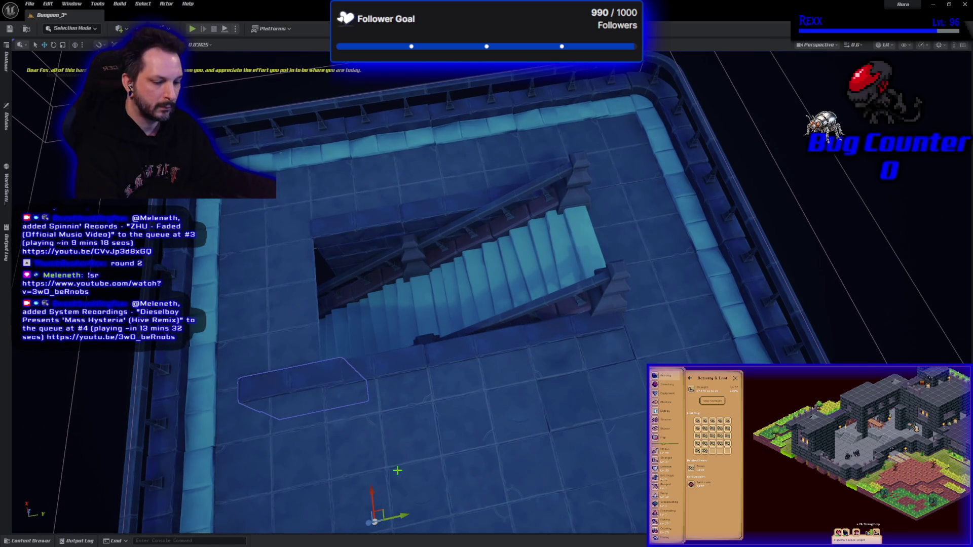
pyautogui.press('e')
pyautogui.moveTo(425, 528)
pyautogui.mouseDown()
pyautogui.moveTo(413, 509)
pyautogui.moveTo(332, 531)
pyautogui.mouseUp()
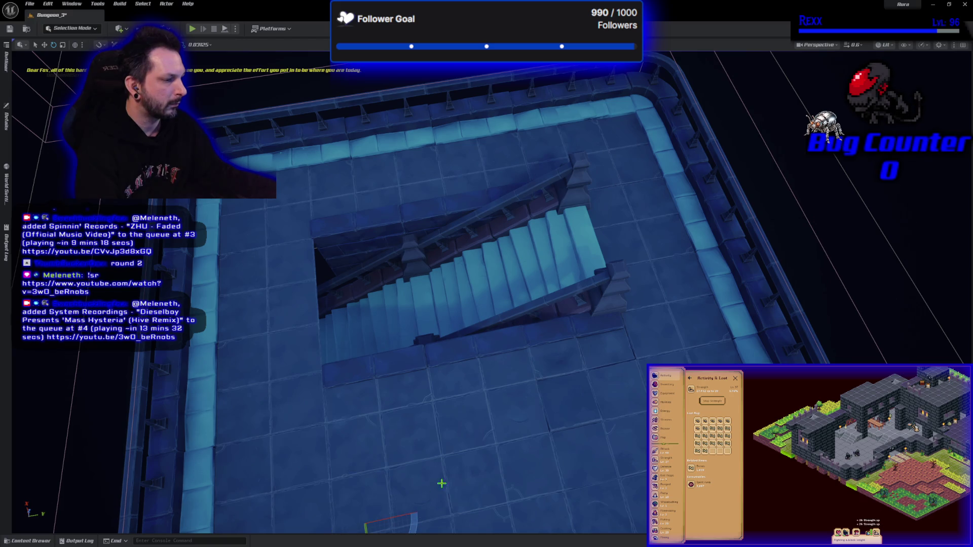
pyautogui.scroll(-3, 441, 484)
pyautogui.press('f')
pyautogui.press('w')
pyautogui.moveTo(422, 253); pyautogui.dragTo(525, 309)
pyautogui.moveTo(508, 234); pyautogui.dragTo(526, 68)
# Slide the stair-wall block across the stairwell opening and nudge it into place
pyautogui.moveTo(486, 274)
pyautogui.mouseDown()
pyautogui.moveTo(548, 223)
pyautogui.moveTo(608, 192)
pyautogui.mouseUp()
pyautogui.moveTo(456, 386); pyautogui.dragTo(431, 439)
pyautogui.moveTo(430, 403)
pyautogui.mouseDown()
pyautogui.moveTo(454, 401)
pyautogui.moveTo(461, 381)
pyautogui.moveTo(464, 413)
pyautogui.moveTo(318, 347)
pyautogui.mouseUp()
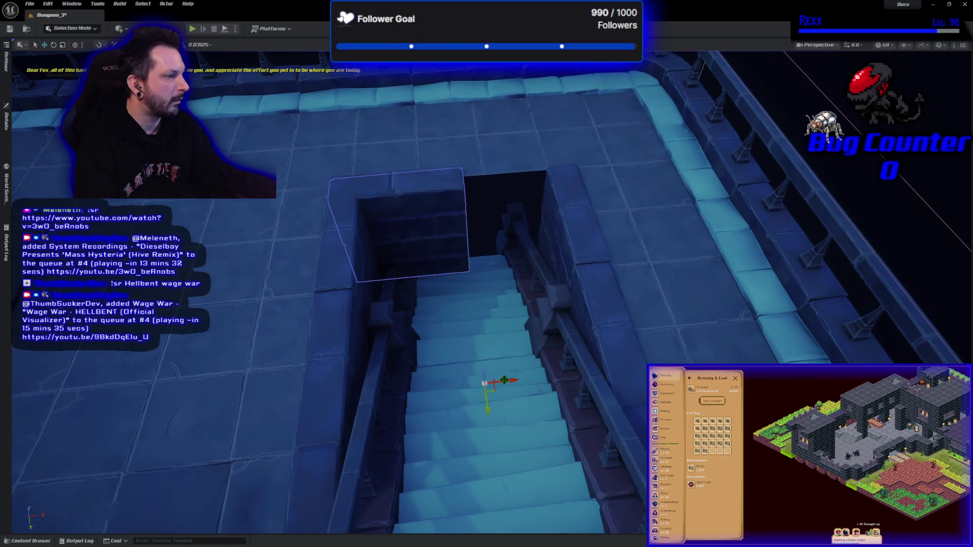
pyautogui.moveTo(515, 381); pyautogui.dragTo(652, 396)
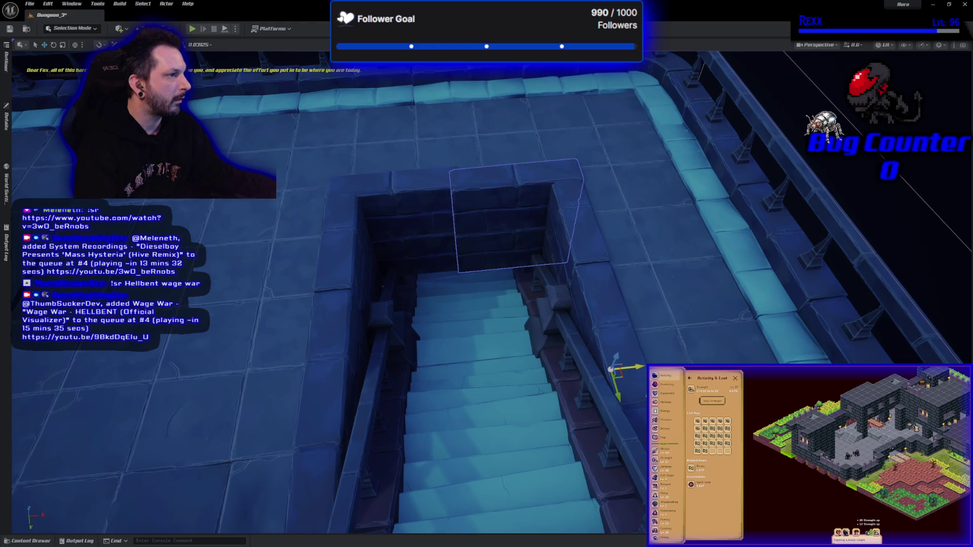
pyautogui.moveTo(620, 394); pyautogui.dragTo(619, 390)
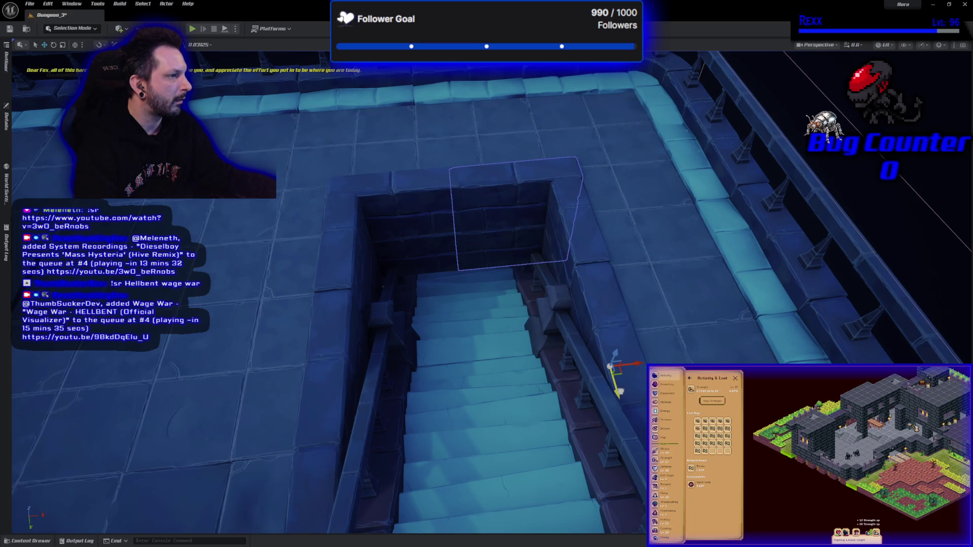
# Select the floor pieces left of the stairwell and save the Dungeon_3 level
pyautogui.click(258, 278)
pyautogui.moveTo(246, 315)
pyautogui.mouseDown()
pyautogui.moveTo(279, 289)
pyautogui.moveTo(253, 314)
pyautogui.mouseUp()
pyautogui.click(264, 386)
pyautogui.hotkey('ctrl', 's')
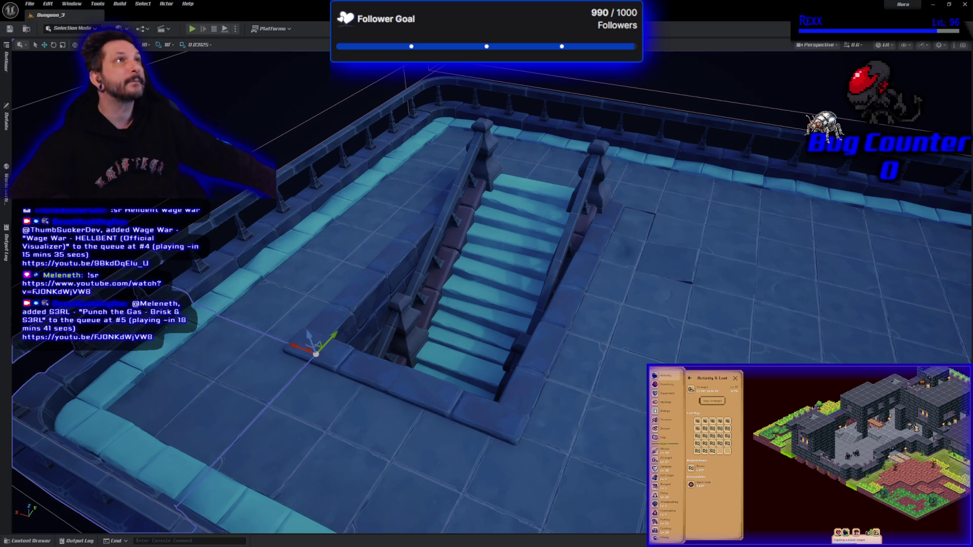
# Play-test Dungeon_3, running the character up and down the staircase, then stop the session
pyautogui.click(194, 31)
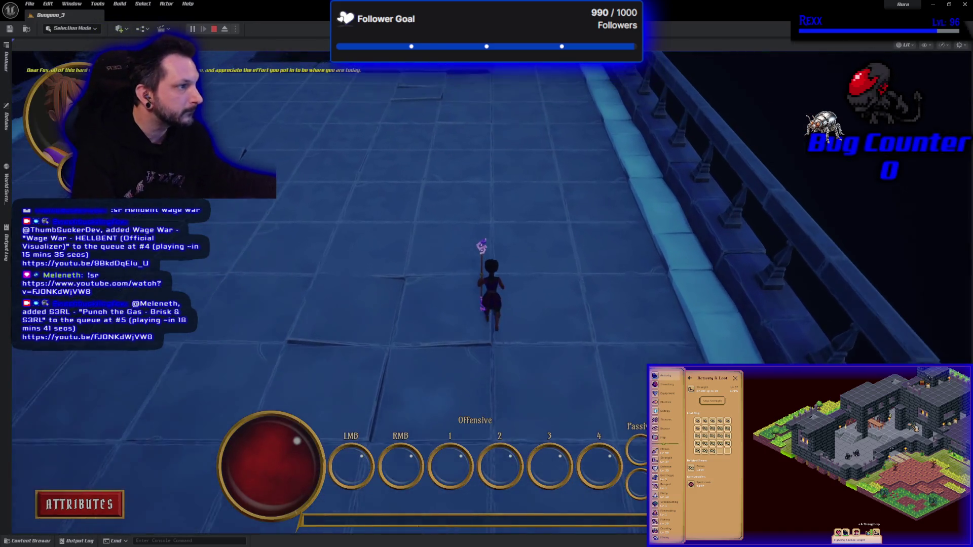
pyautogui.press('w')
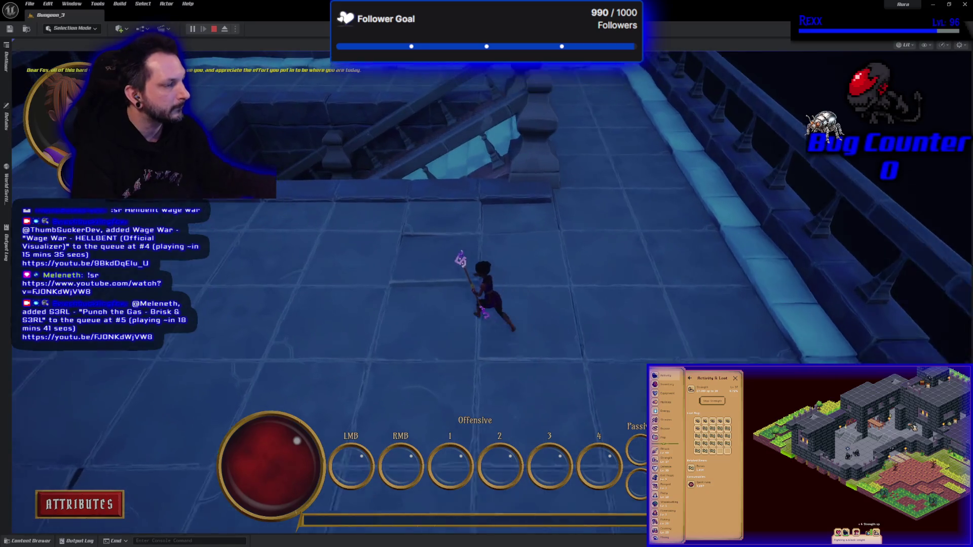
pyautogui.press('w')
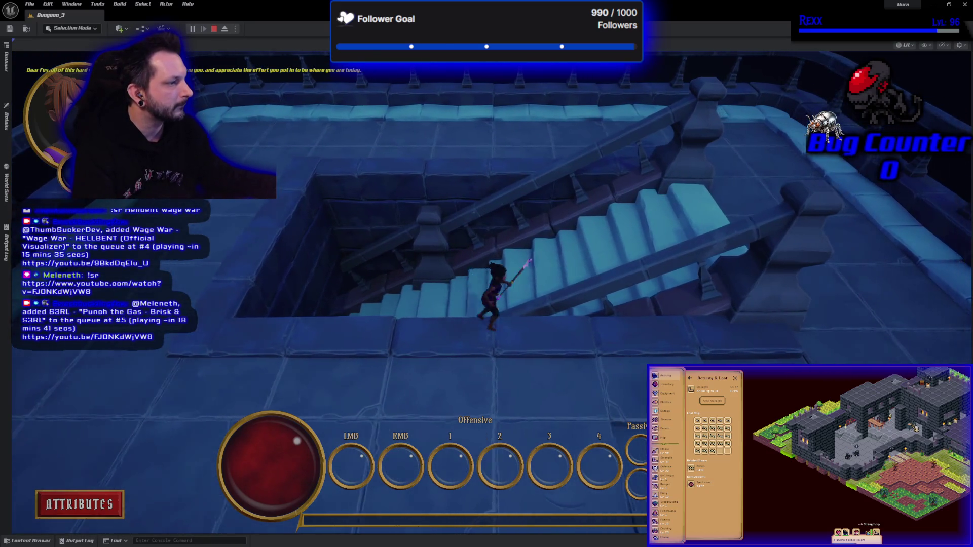
pyautogui.press('w')
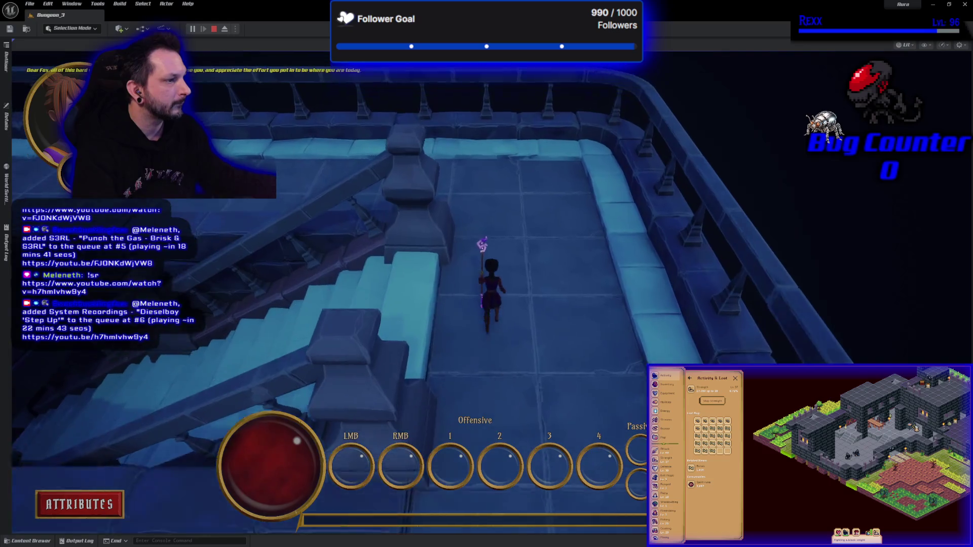
pyautogui.press('s')
pyautogui.press('w')
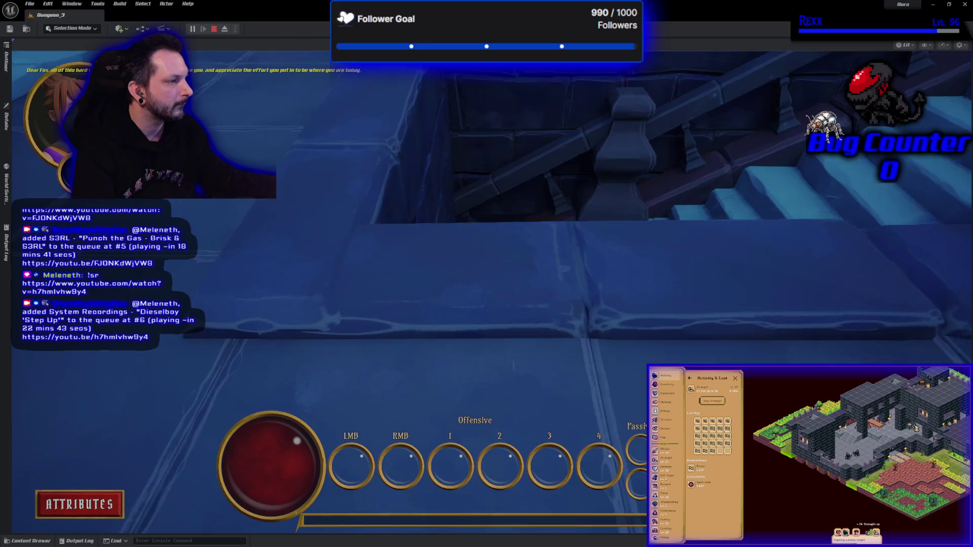
pyautogui.press('w')
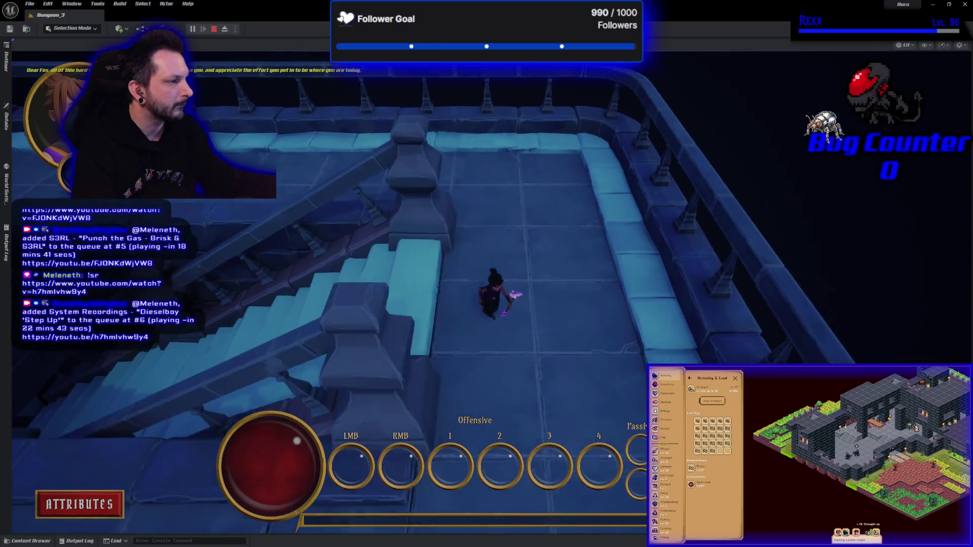
pyautogui.press('w')
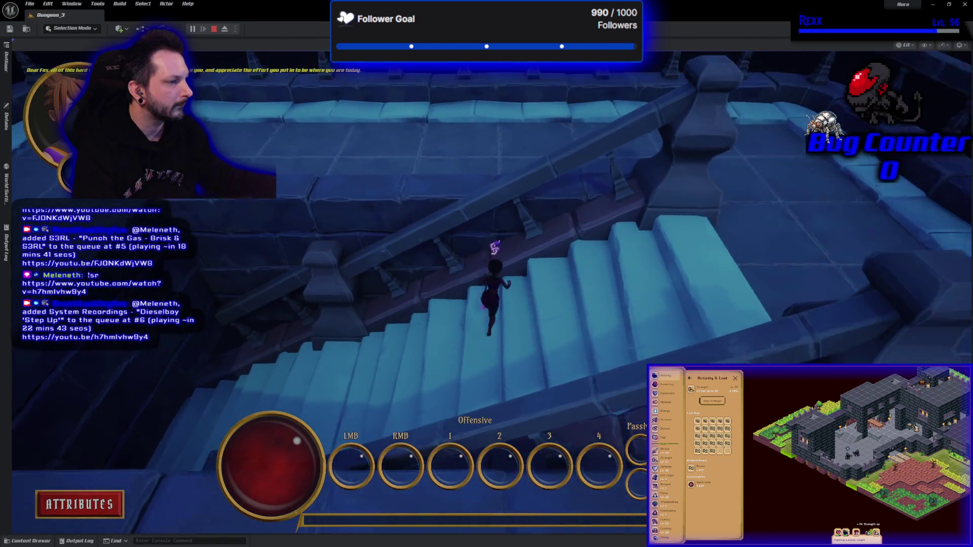
pyautogui.press('w')
pyautogui.press('Escape')
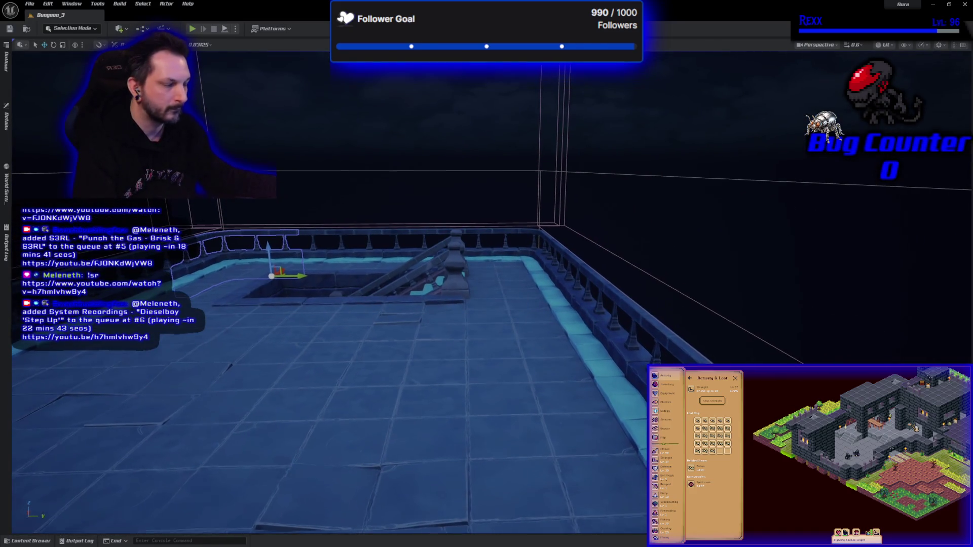
pyautogui.press('w')
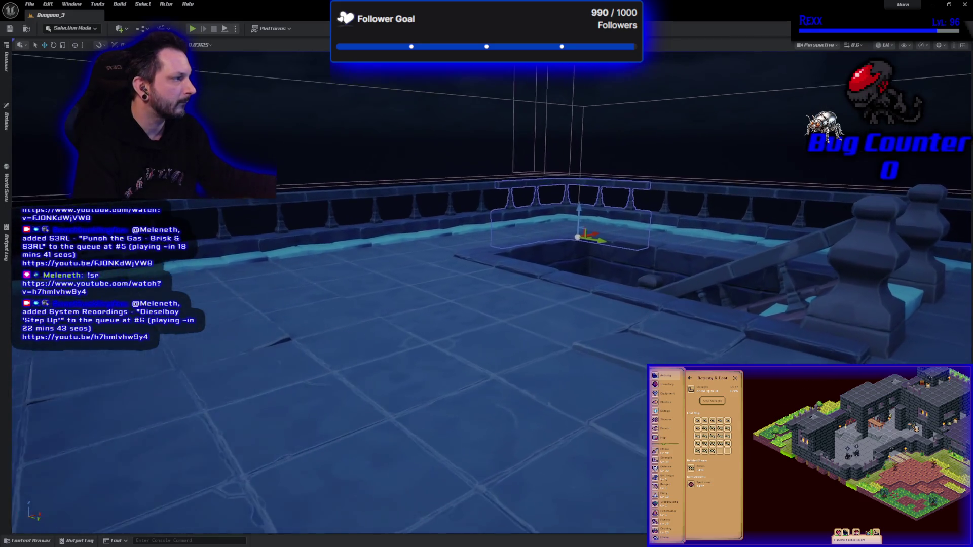
pyautogui.press('w')
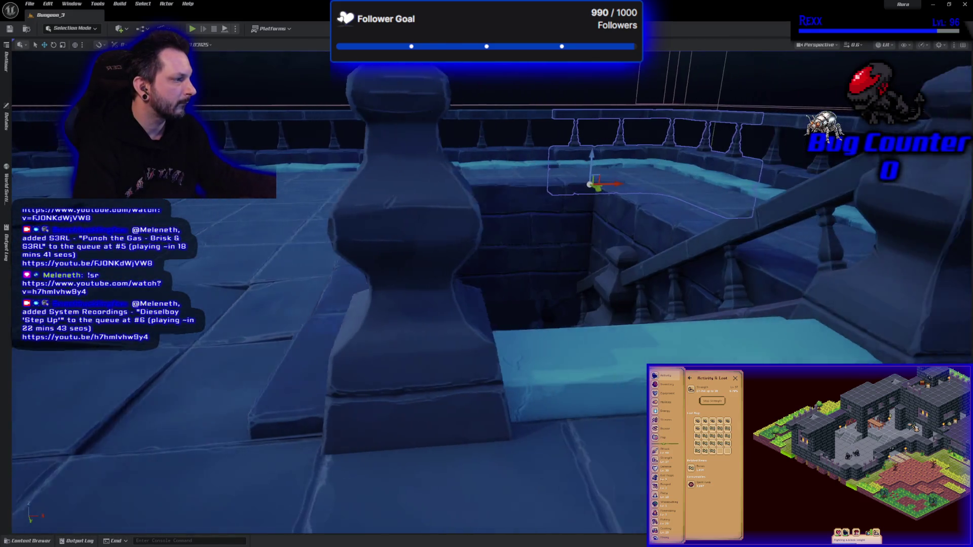
pyautogui.press('w')
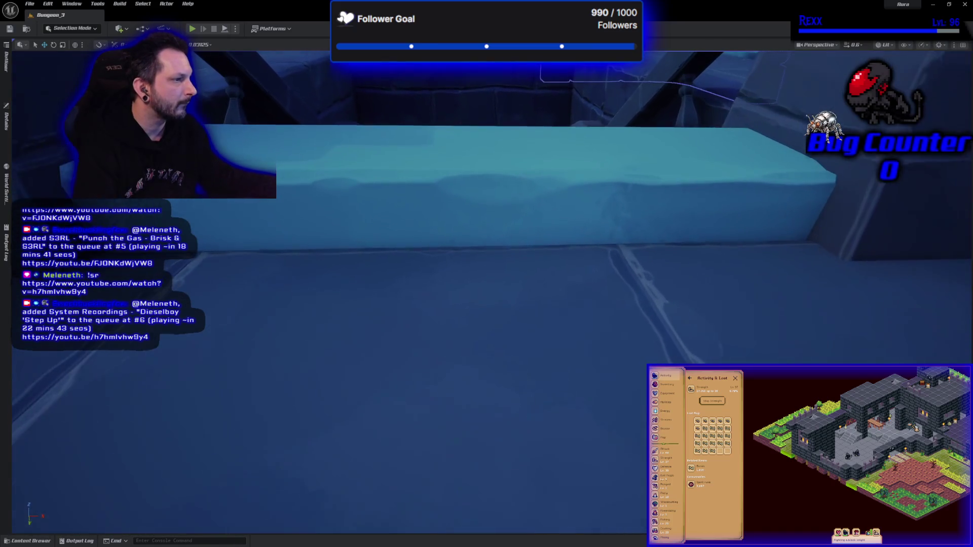
pyautogui.press('s')
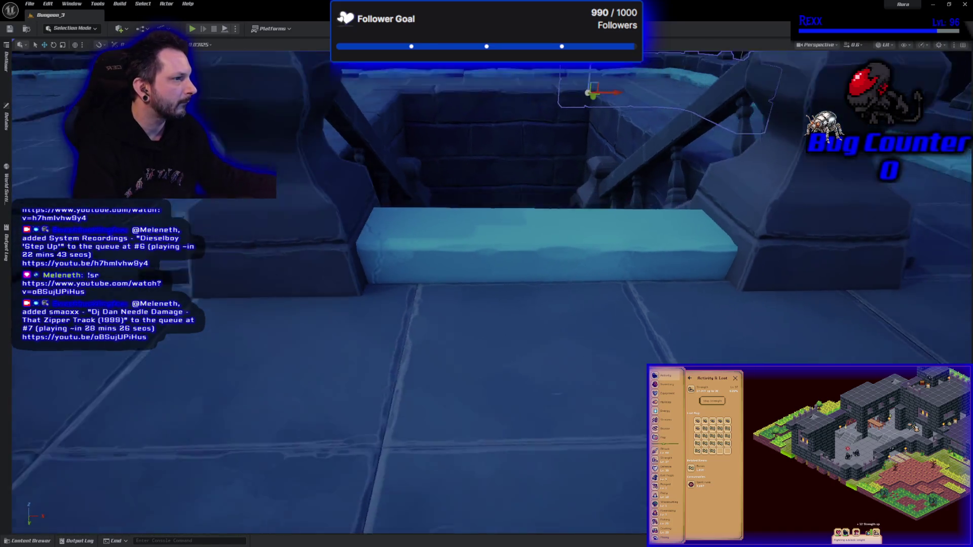
pyautogui.press('s')
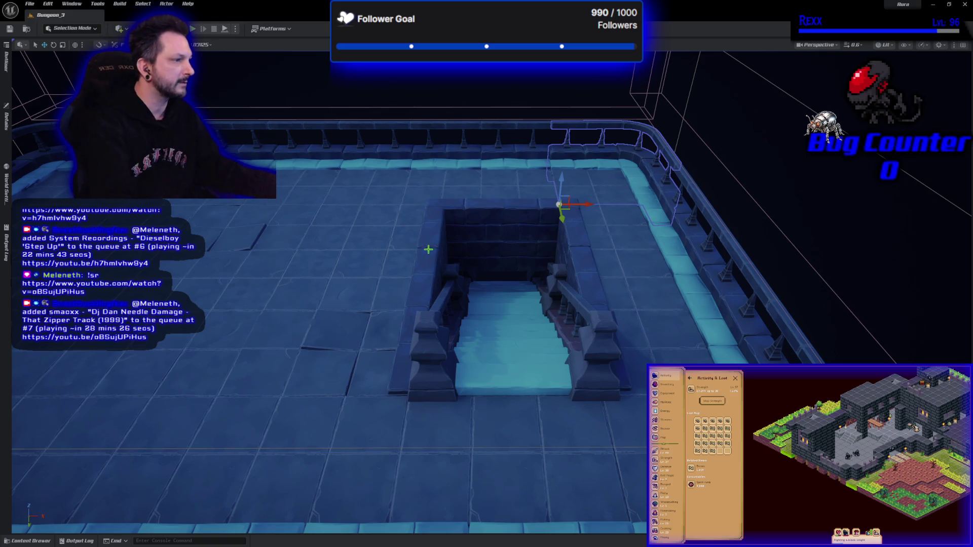
# Multi-select the stairwell walls, left and right railings and bases, then open their context menu
pyautogui.click(461, 224)
pyautogui.click(529, 214)
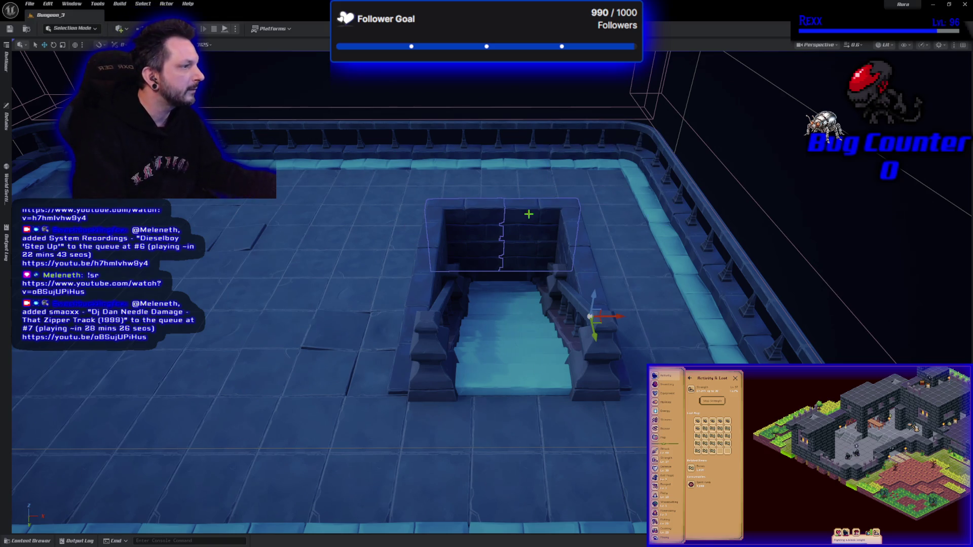
pyautogui.keyDown('ctrl'); pyautogui.click(589, 265); pyautogui.keyUp('ctrl')
pyautogui.keyDown('ctrl'); pyautogui.click(418, 264); pyautogui.keyUp('ctrl')
pyautogui.keyDown('ctrl'); pyautogui.click(402, 375); pyautogui.keyUp('ctrl')
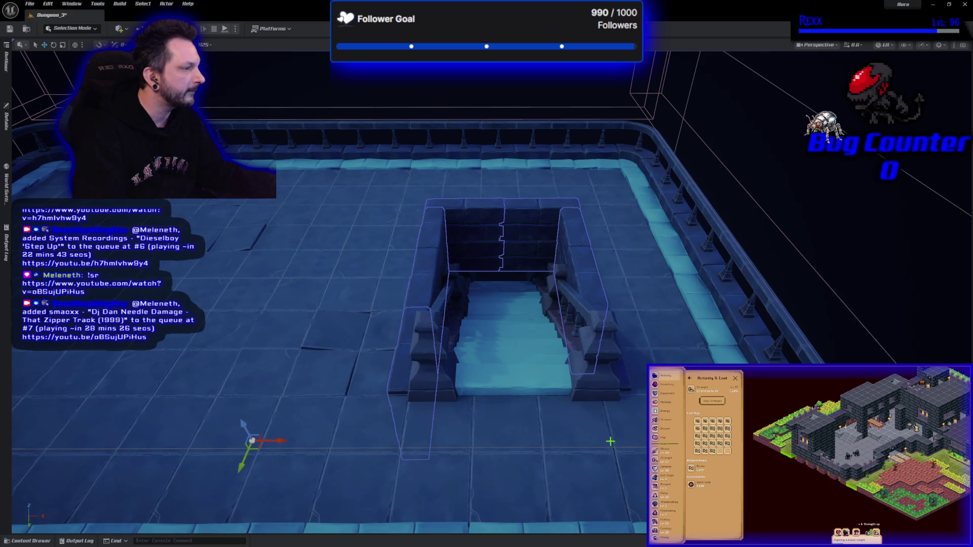
pyautogui.keyDown('ctrl'); pyautogui.click(627, 383); pyautogui.keyUp('ctrl')
pyautogui.hotkey('ctrl', 'z')
pyautogui.hotkey('ctrl', 'z')
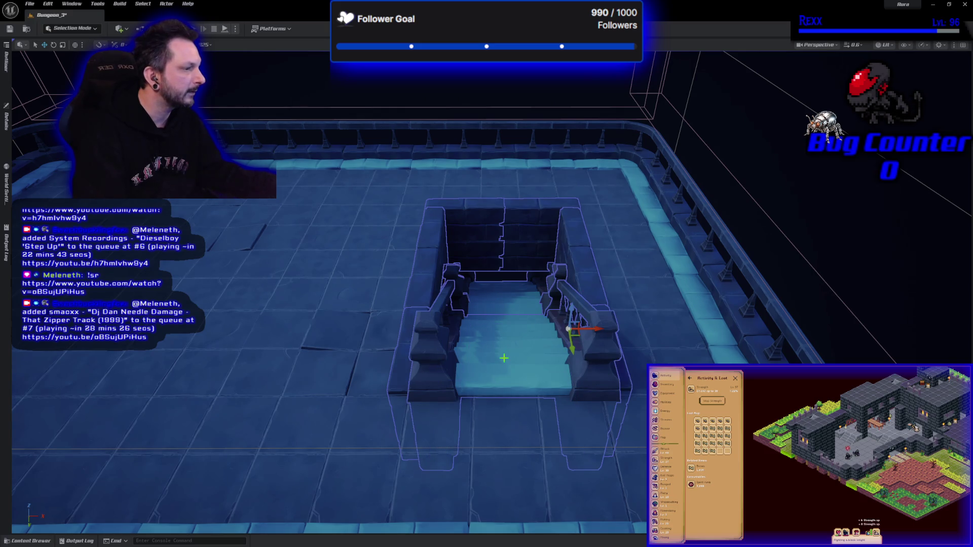
pyautogui.rightClick(504, 359)
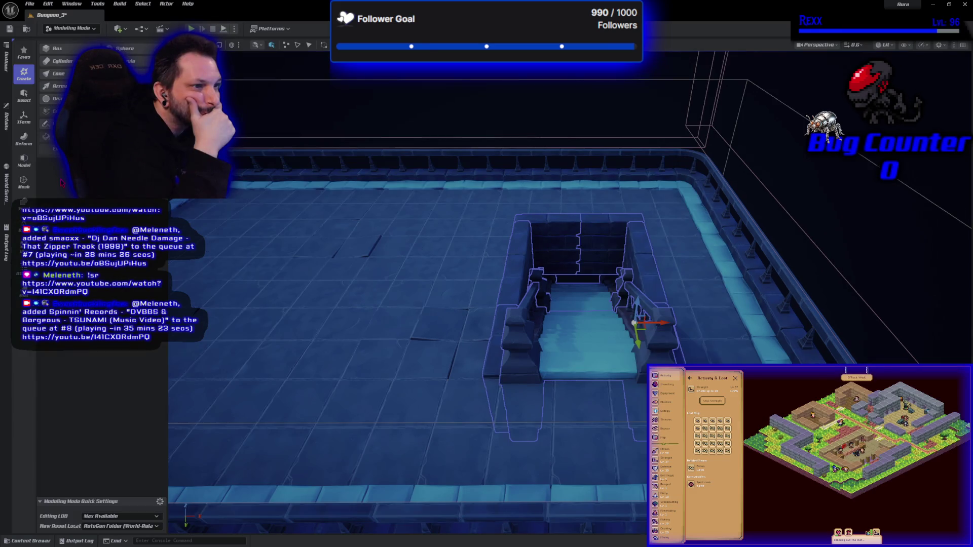
# In Modeling Mode, merge the selected stair pieces with Merge (Append) and accept
pyautogui.click(25, 124)
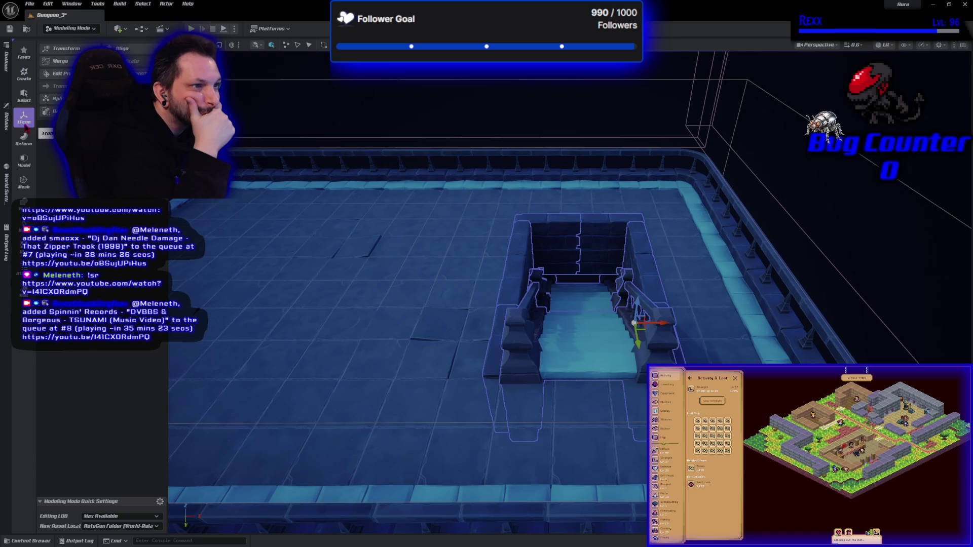
pyautogui.click(57, 65)
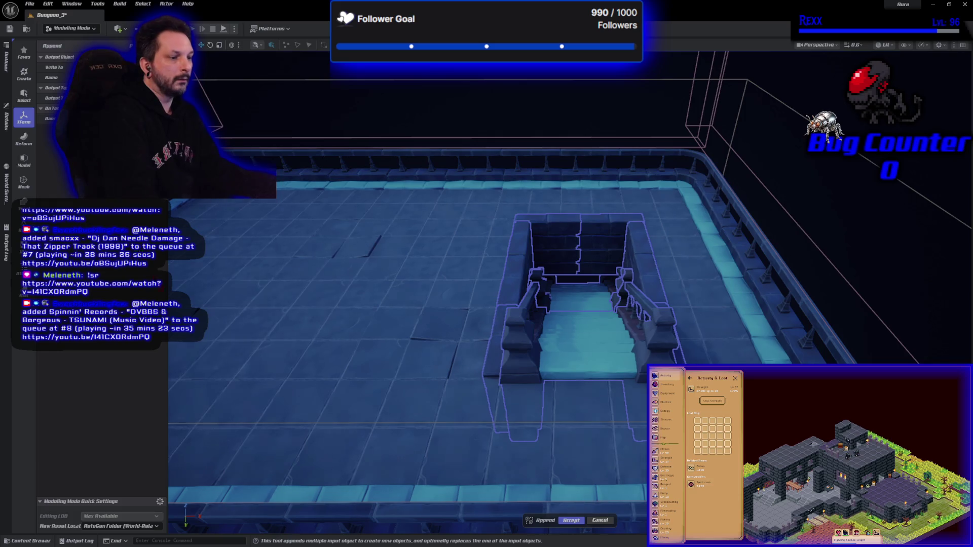
pyautogui.click(571, 520)
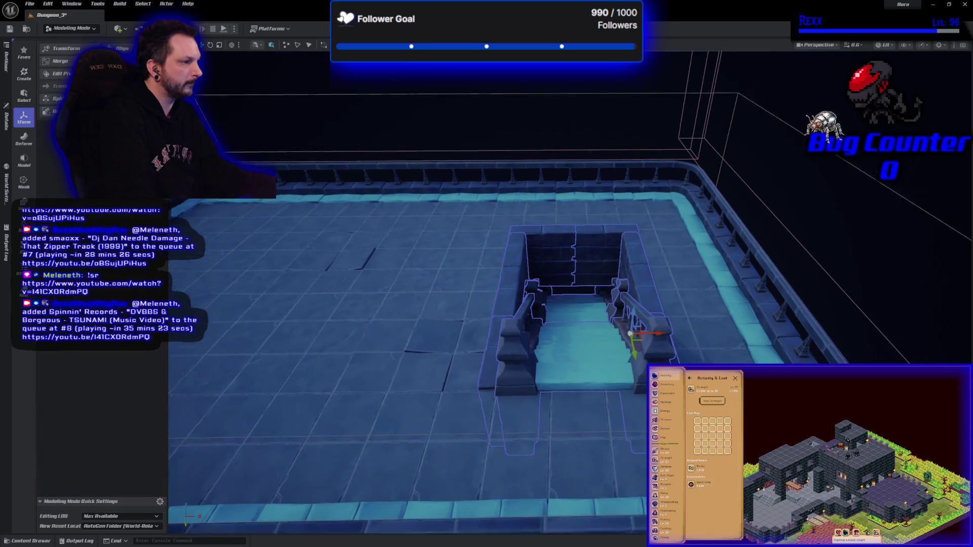
# Select the left and right wall blocks along the side of the stair structure
pyautogui.scroll(10, 570, 292)
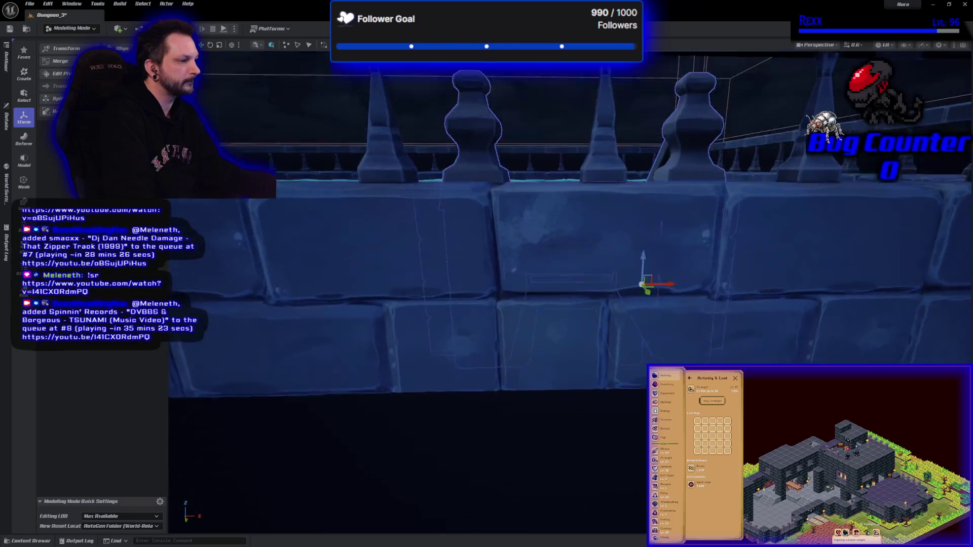
pyautogui.scroll(10, 571, 292)
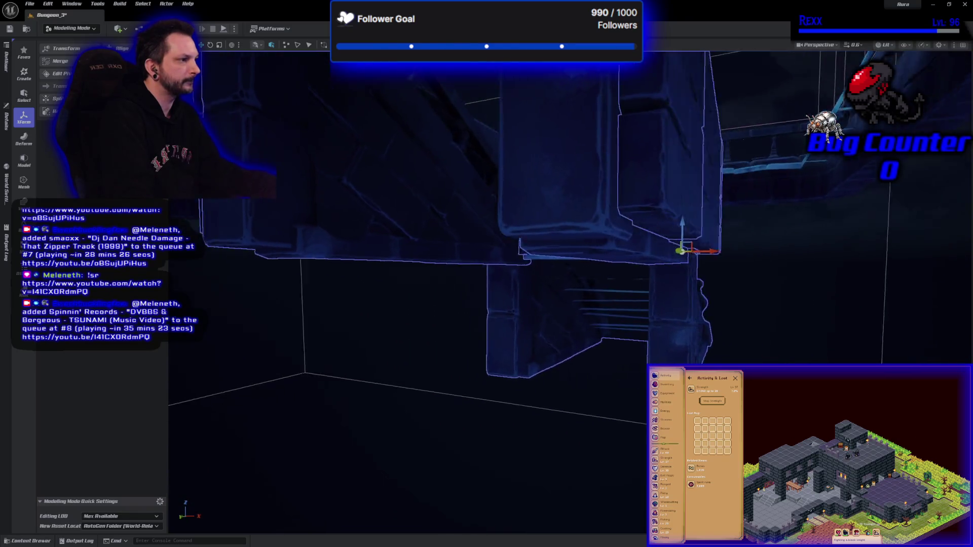
pyautogui.scroll(-10, 510, 371)
pyautogui.press('Right')
pyautogui.click(576, 139)
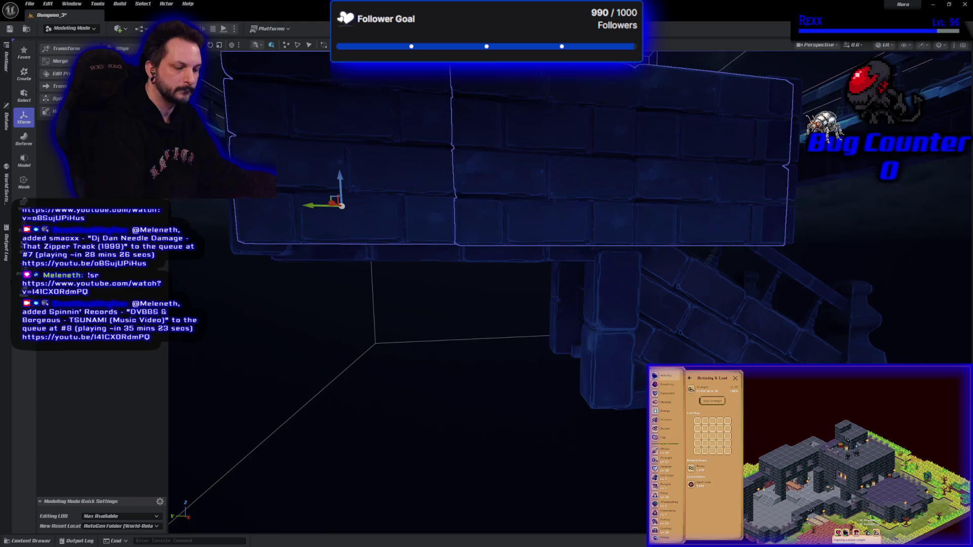
pyautogui.press('q')
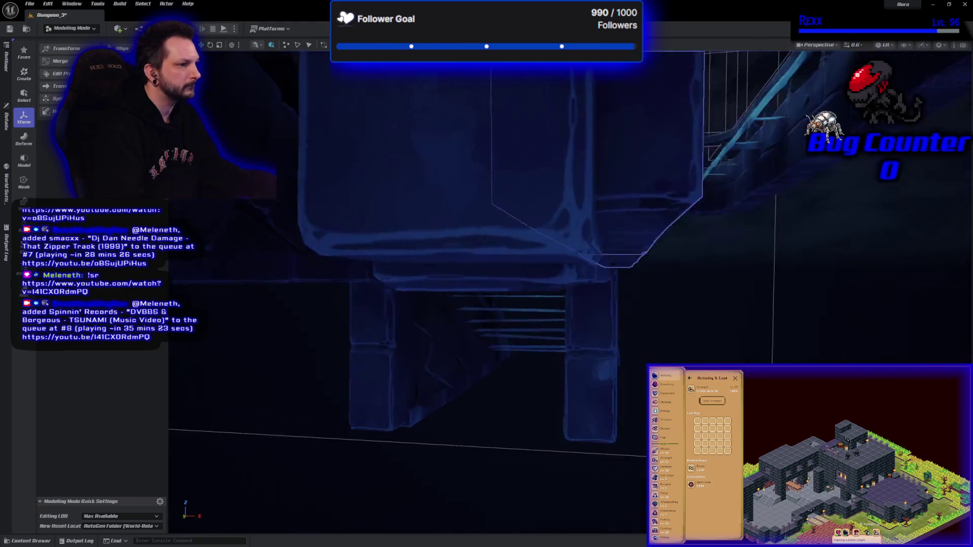
pyautogui.press('s')
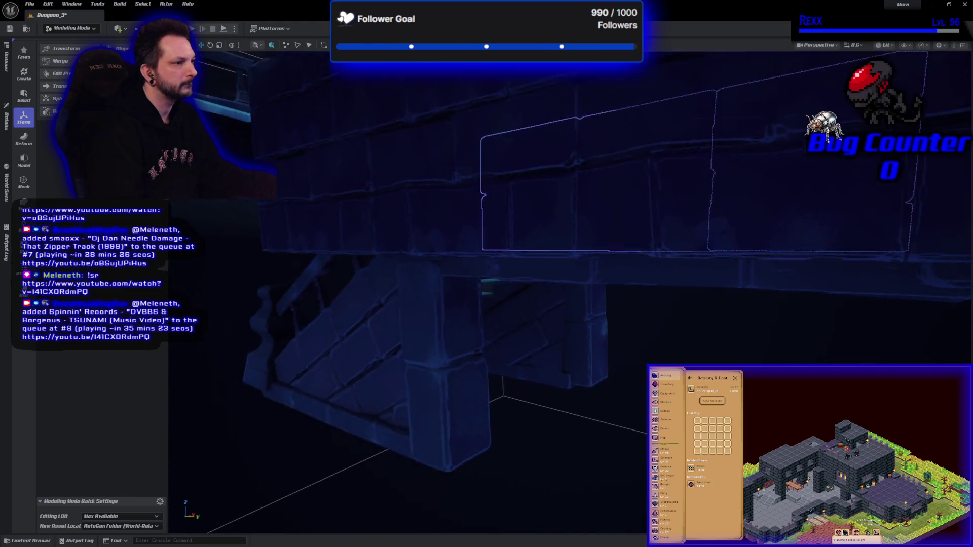
pyautogui.press('e')
pyautogui.keyDown('ctrl'); pyautogui.click(475, 226); pyautogui.keyUp('ctrl')
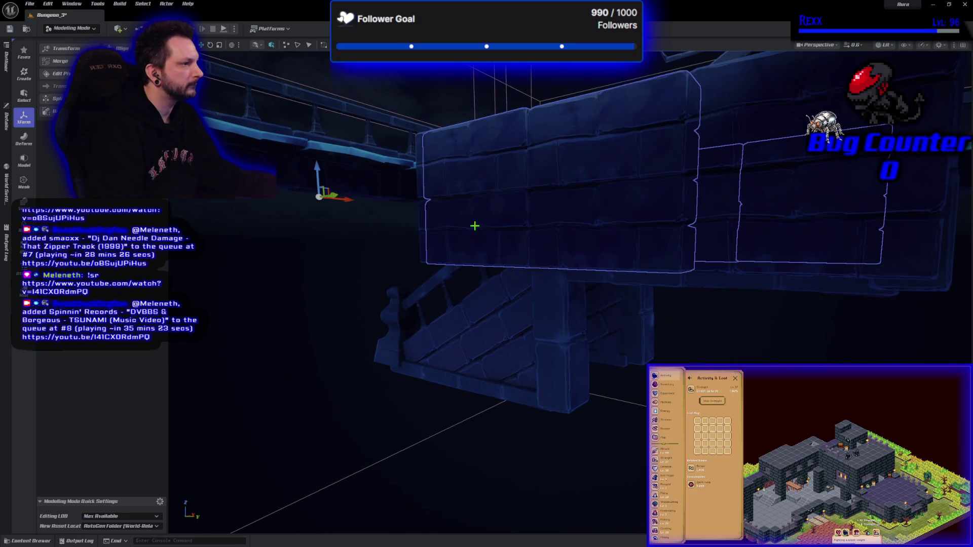
pyautogui.keyDown('ctrl'); pyautogui.click(765, 101); pyautogui.keyUp('ctrl')
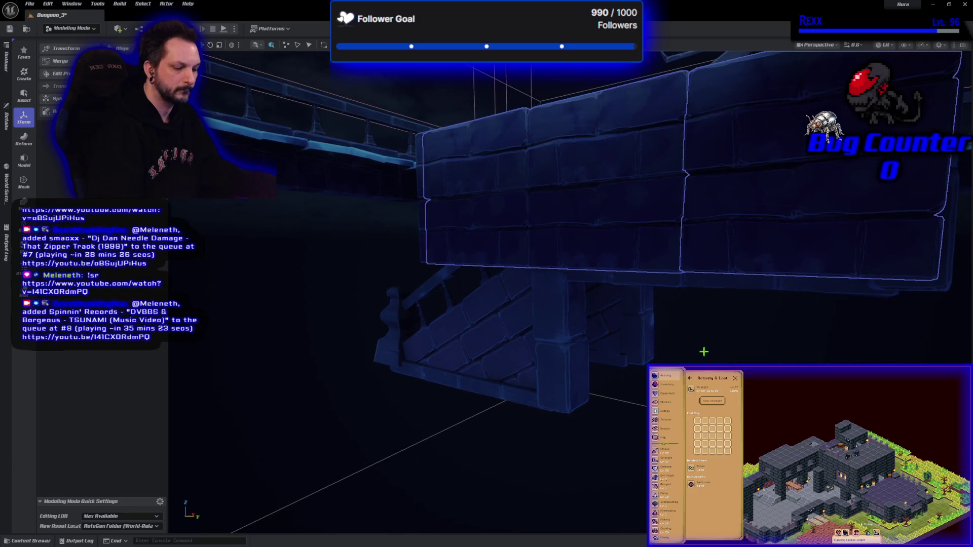
pyautogui.moveTo(704, 350); pyautogui.dragTo(585, 295)
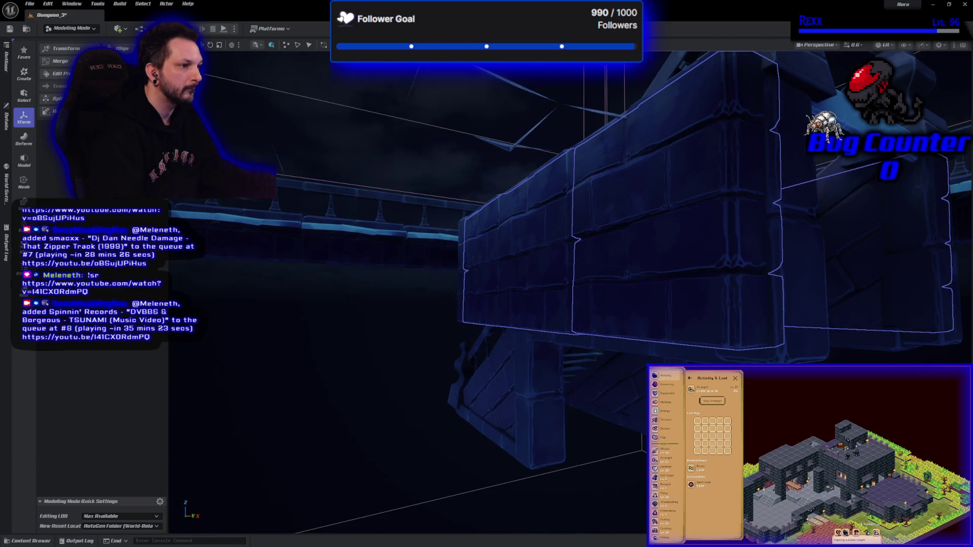
# Lower the two selected wall blocks down the stone wall along Z in two moves
pyautogui.moveTo(212, 191); pyautogui.dragTo(191, 523)
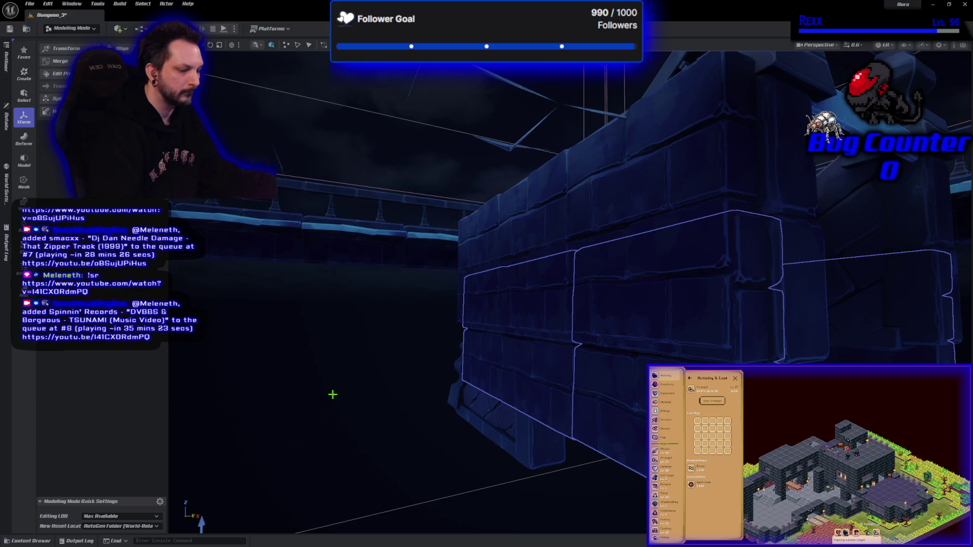
pyautogui.moveTo(333, 394); pyautogui.dragTo(522, 392)
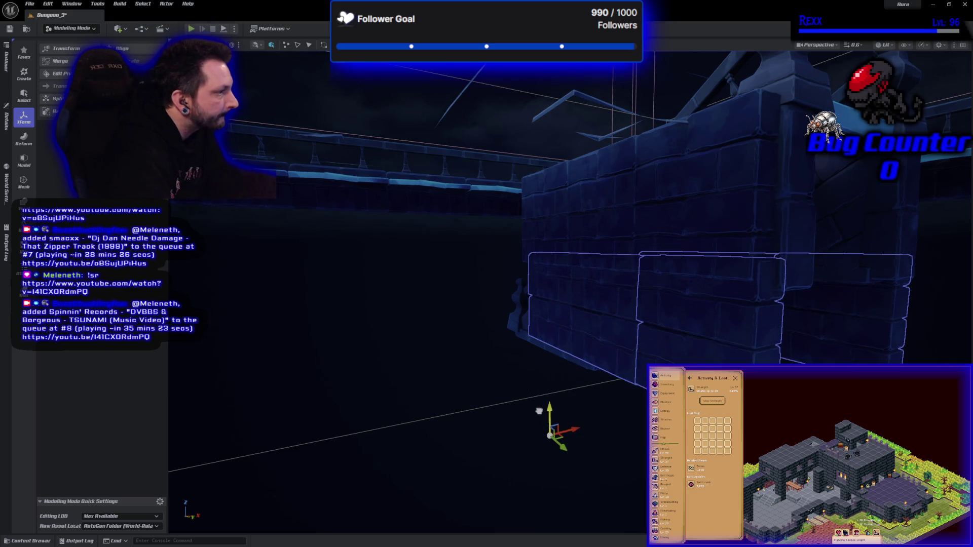
pyautogui.moveTo(536, 427); pyautogui.dragTo(533, 443)
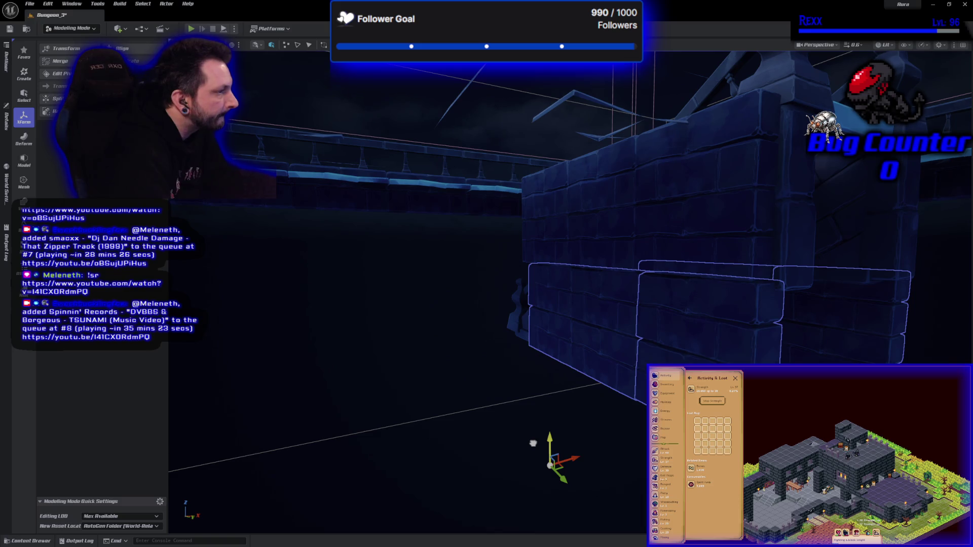
pyautogui.moveTo(332, 394); pyautogui.dragTo(332, 395)
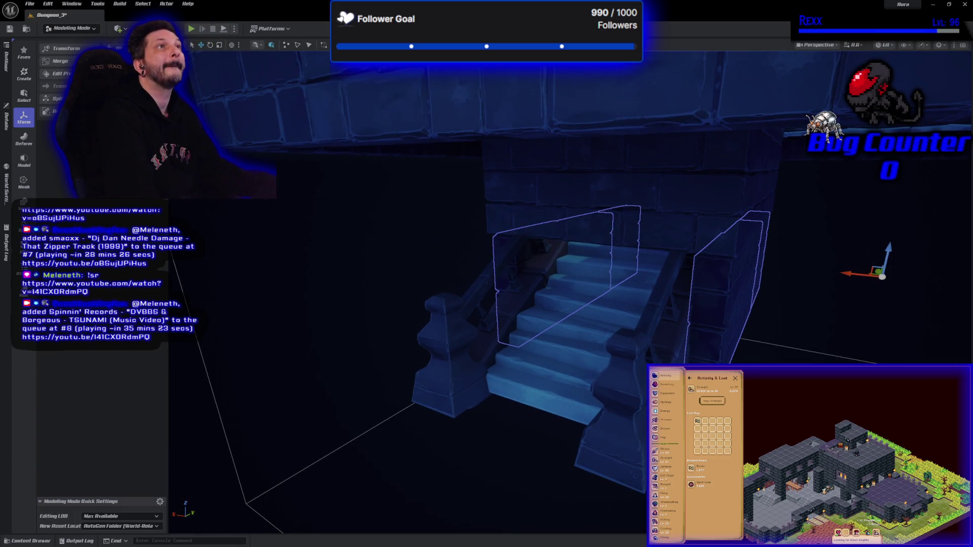
pyautogui.moveTo(333, 394); pyautogui.dragTo(332, 394)
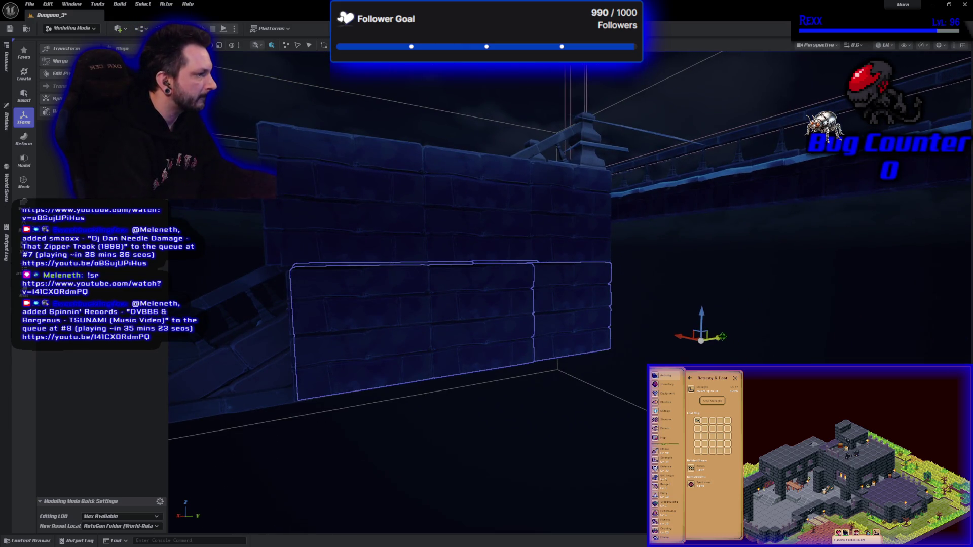
pyautogui.moveTo(702, 344); pyautogui.dragTo(466, 367)
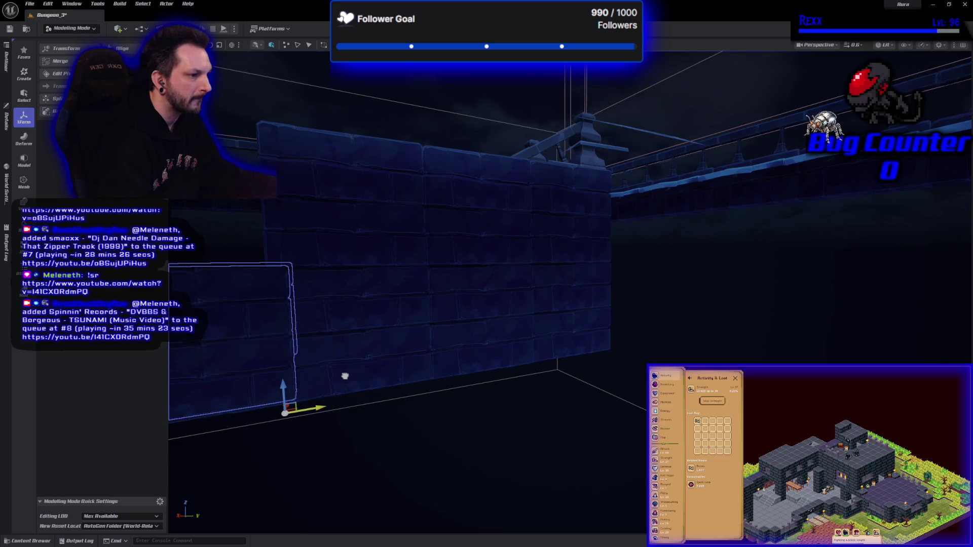
pyautogui.moveTo(445, 414); pyautogui.dragTo(388, 351)
pyautogui.press('f')
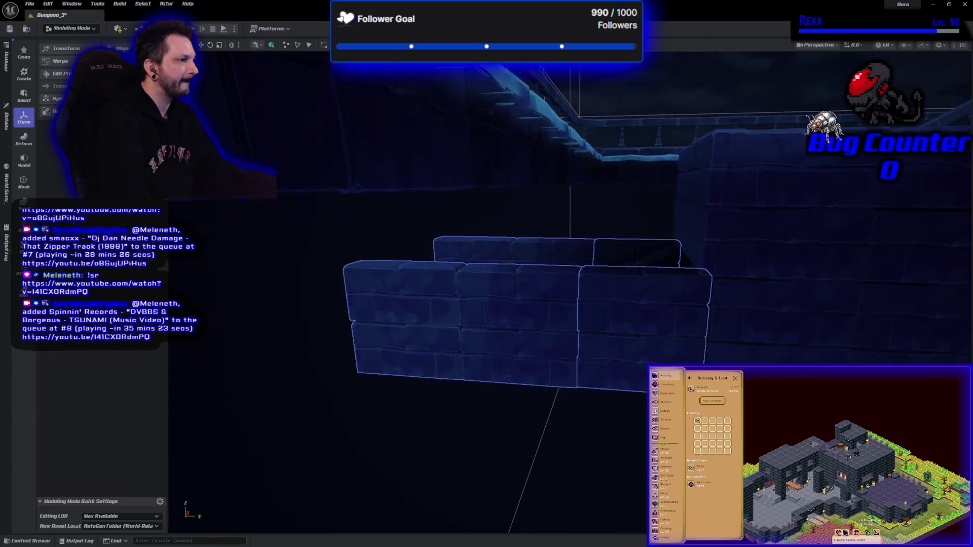
pyautogui.scroll(10, 507, 304)
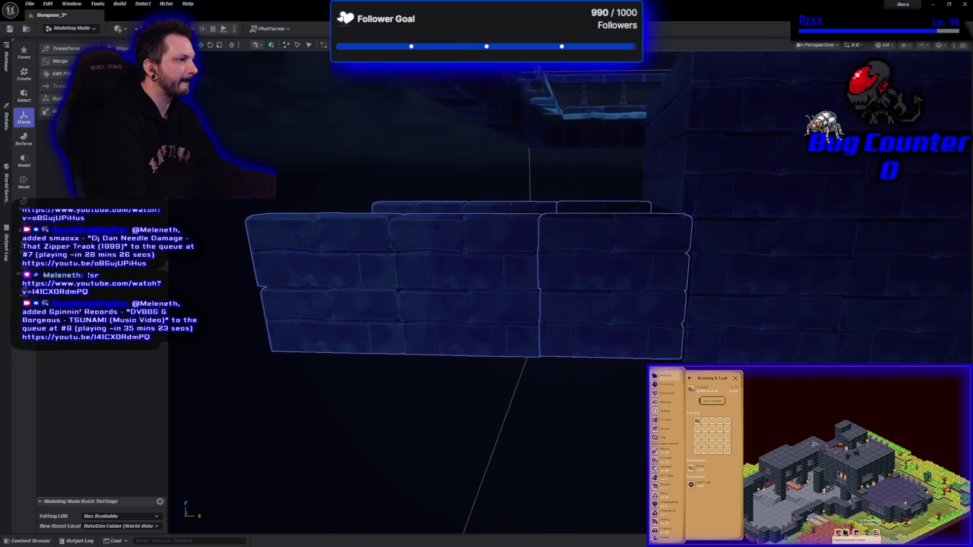
pyautogui.moveTo(487, 304); pyautogui.dragTo(469, 300)
pyautogui.scroll(-5, 487, 304)
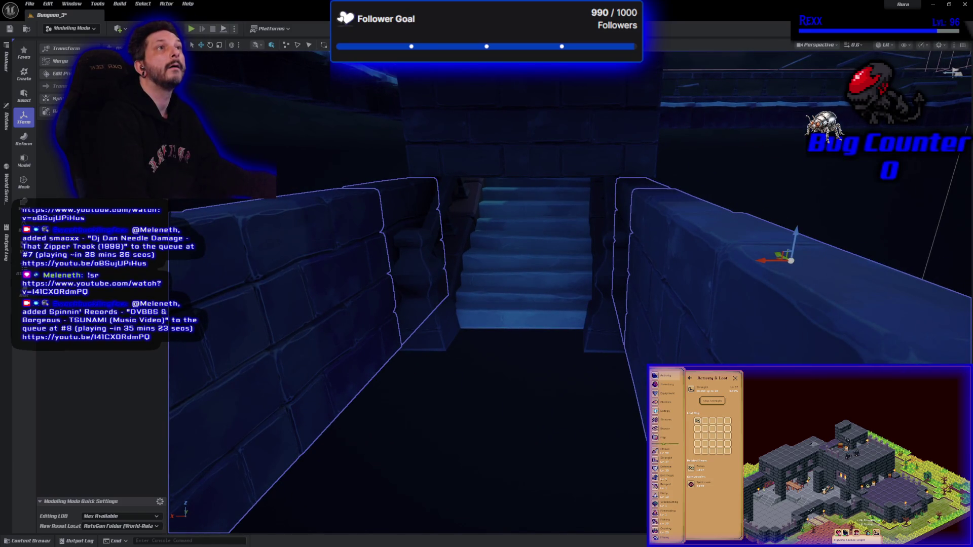
pyautogui.moveTo(407, 272); pyautogui.dragTo(420, 247)
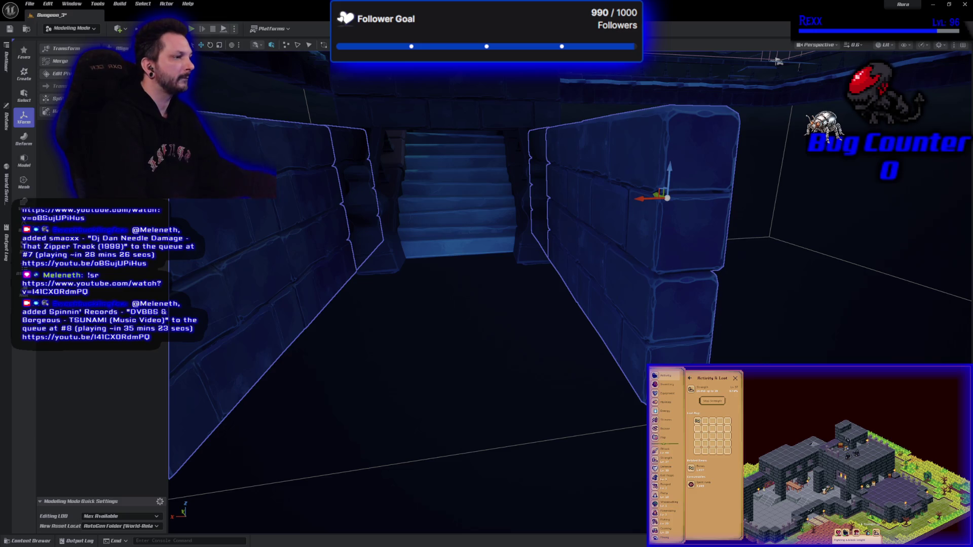
pyautogui.moveTo(449, 273)
pyautogui.mouseDown()
pyautogui.moveTo(416, 370)
pyautogui.moveTo(441, 289)
pyautogui.moveTo(453, 279)
pyautogui.mouseUp()
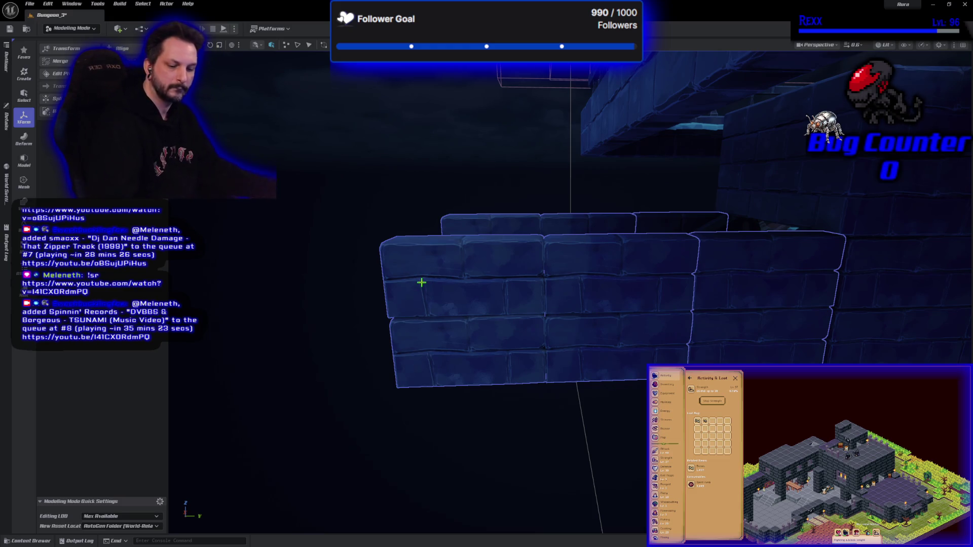
pyautogui.moveTo(585, 339); pyautogui.dragTo(563, 330)
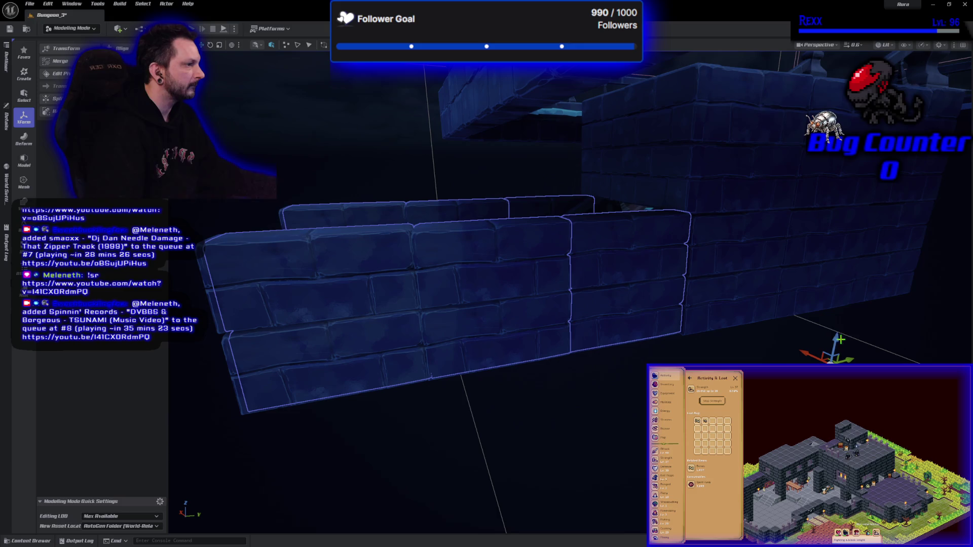
pyautogui.moveTo(416, 212); pyautogui.dragTo(409, 90)
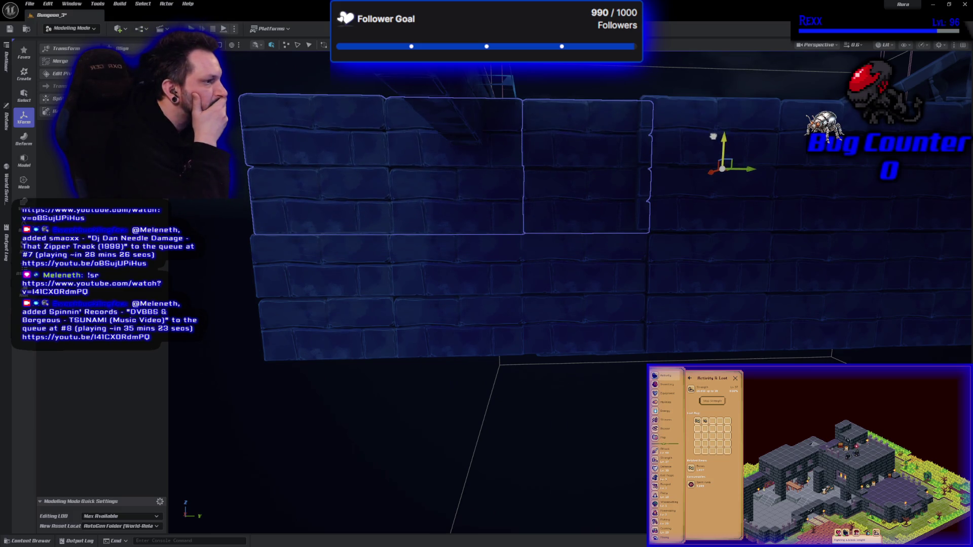
pyautogui.moveTo(745, 167); pyautogui.dragTo(744, 161)
pyautogui.moveTo(814, 226); pyautogui.dragTo(814, 227)
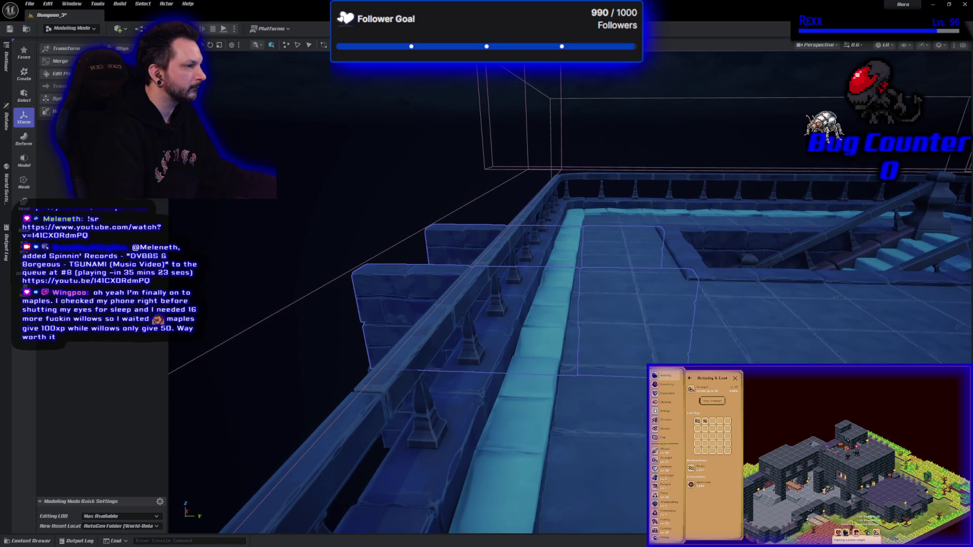
pyautogui.moveTo(813, 227); pyautogui.dragTo(813, 233)
pyautogui.moveTo(556, 350); pyautogui.dragTo(556, 350)
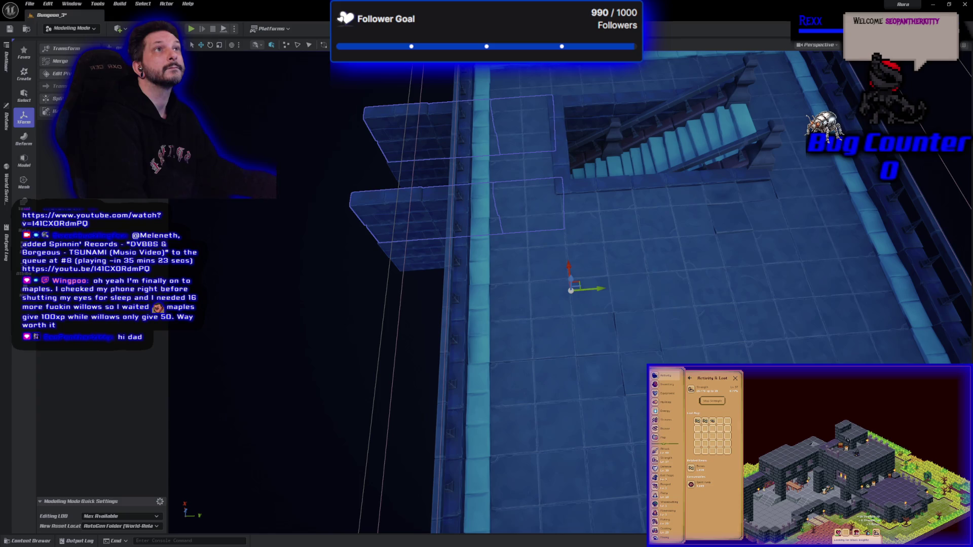
pyautogui.moveTo(496, 310); pyautogui.dragTo(496, 310)
pyautogui.moveTo(499, 235); pyautogui.dragTo(500, 235)
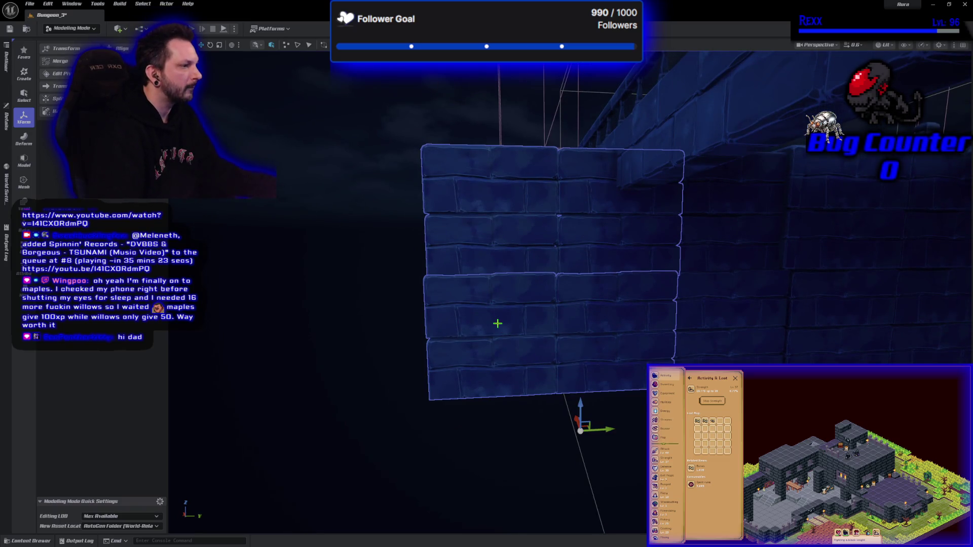
# Delete both floating brick wall blocks and fly over to the staircase arch
pyautogui.press('Delete')
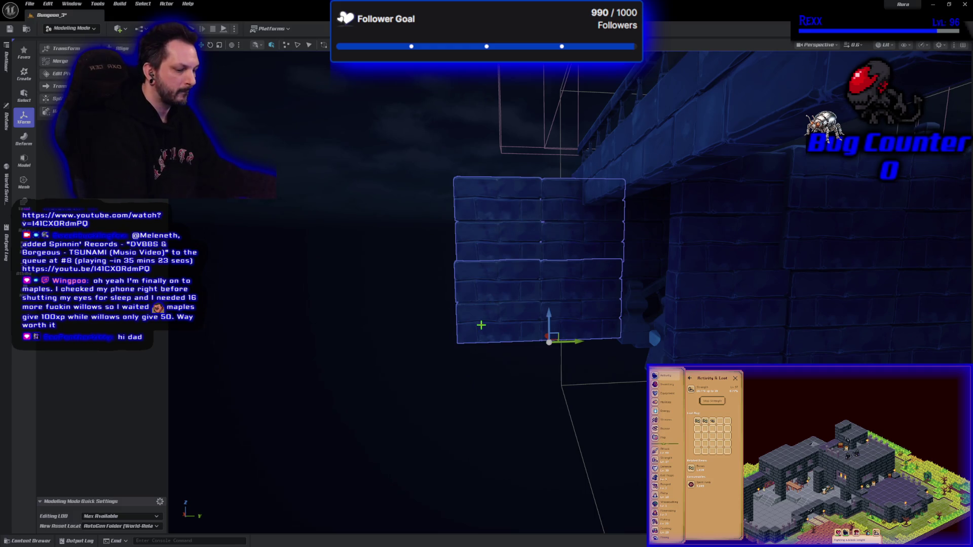
pyautogui.press('Delete')
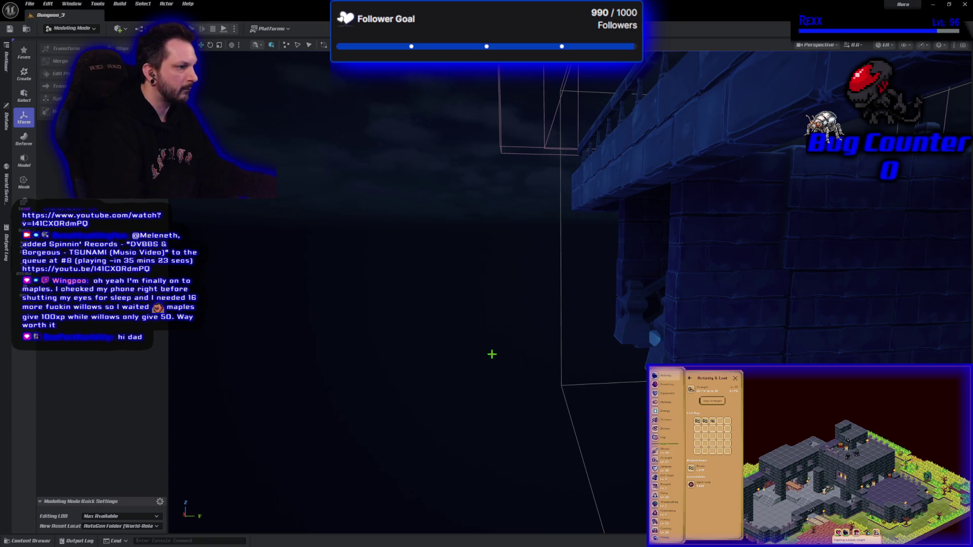
pyautogui.press('w')
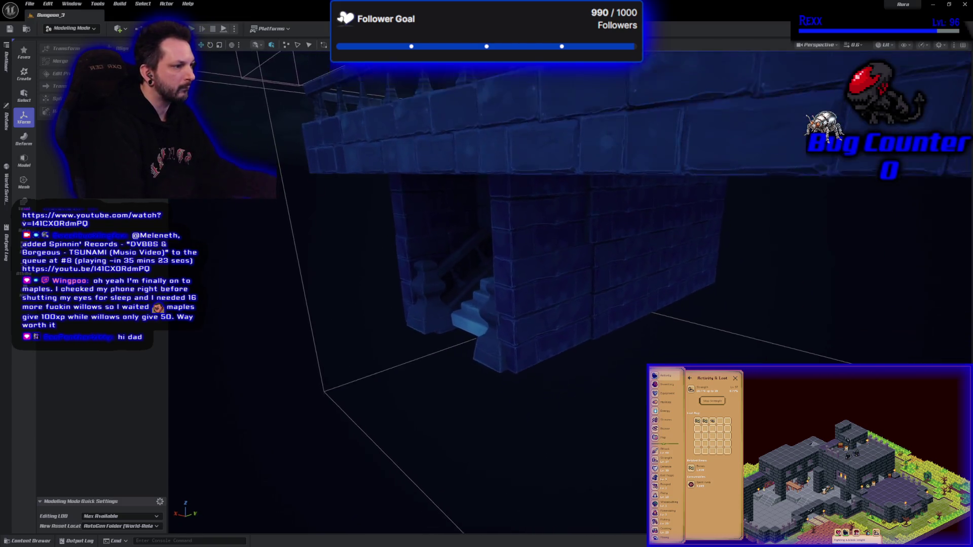
pyautogui.press('e')
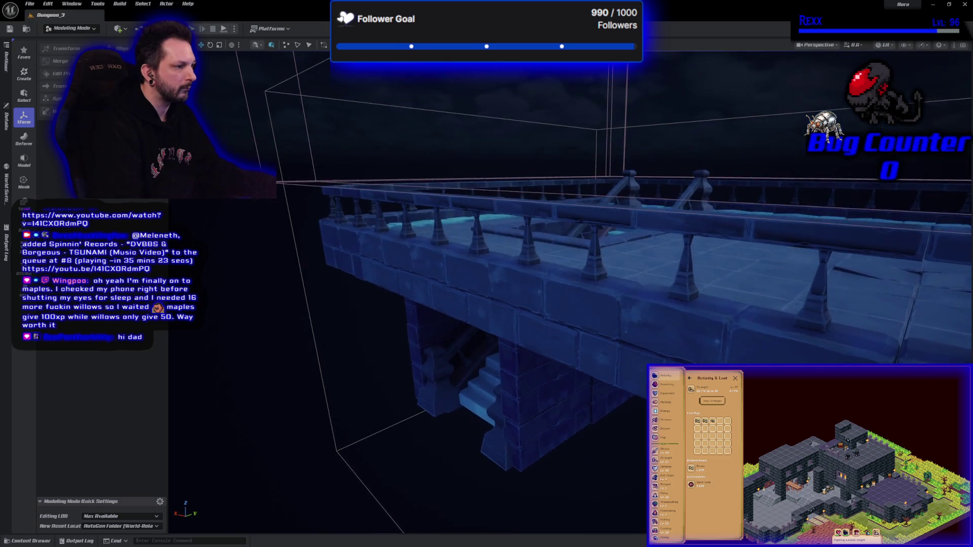
pyautogui.press('q')
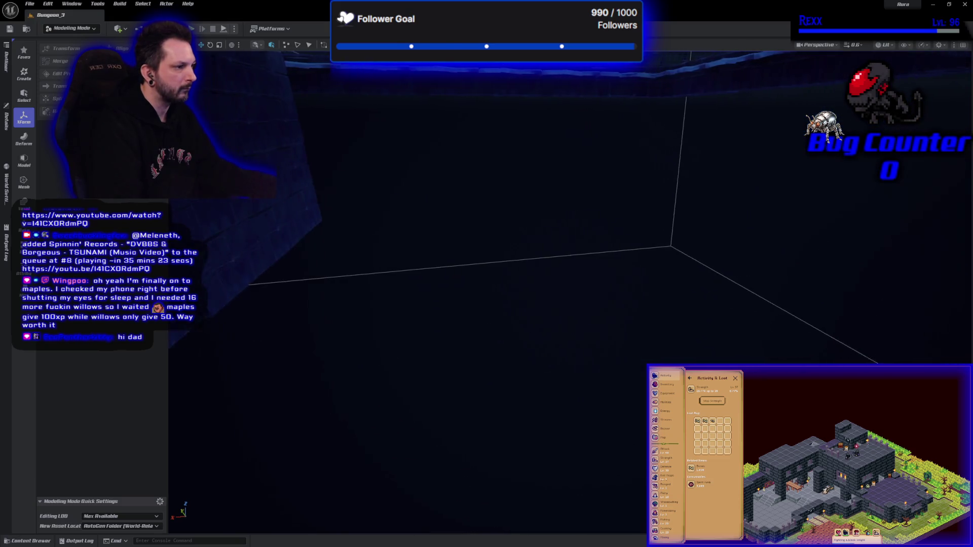
pyautogui.press('w')
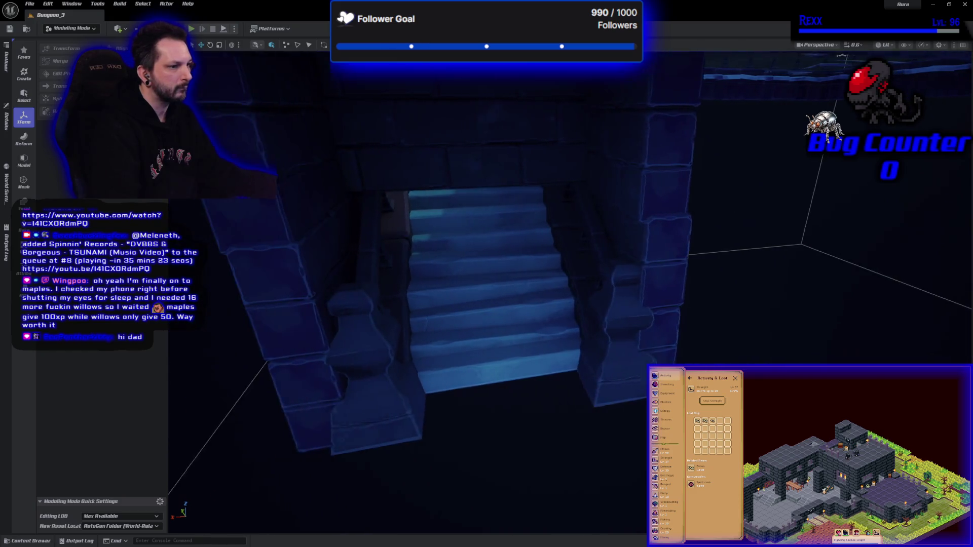
pyautogui.press('s')
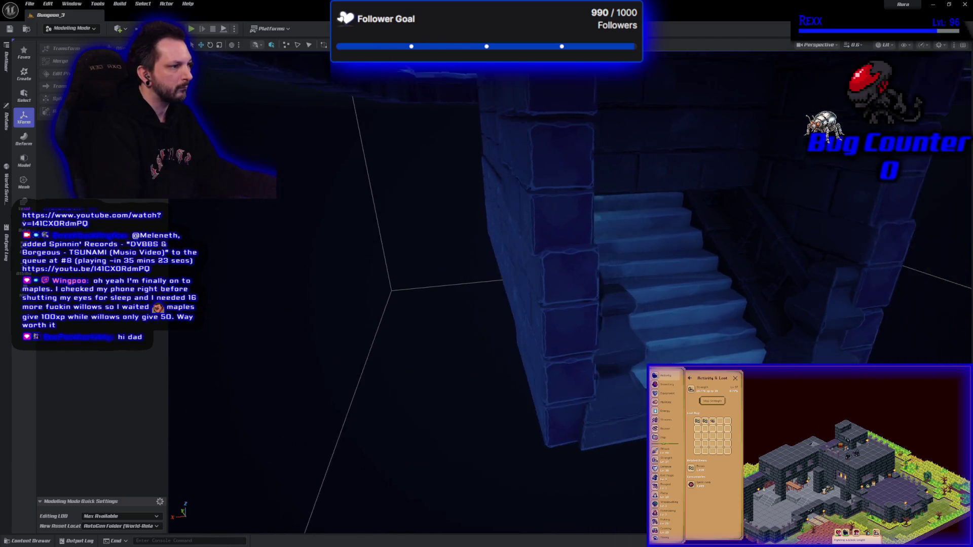
pyautogui.press('w')
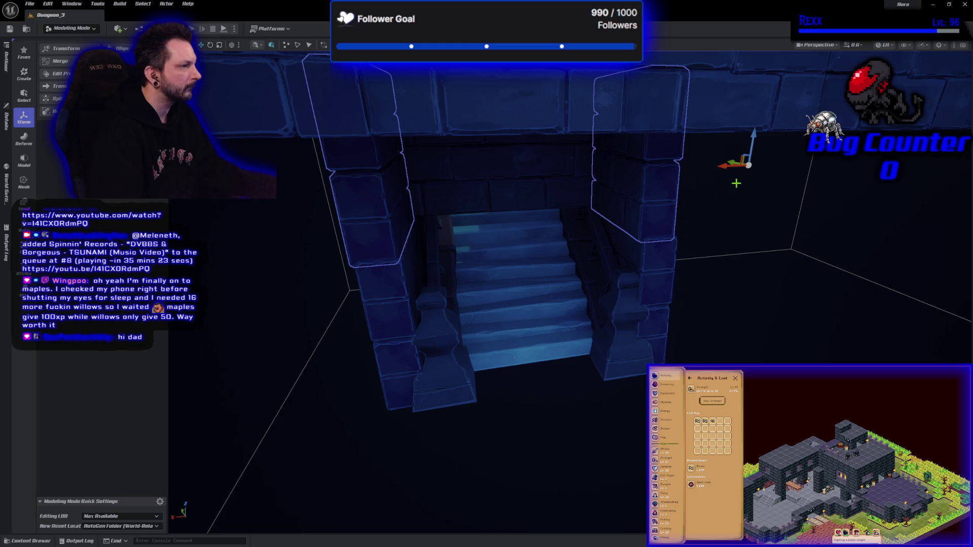
# Nudge the stair entrance pillars slightly right and save the level
pyautogui.moveTo(750, 164); pyautogui.dragTo(752, 164)
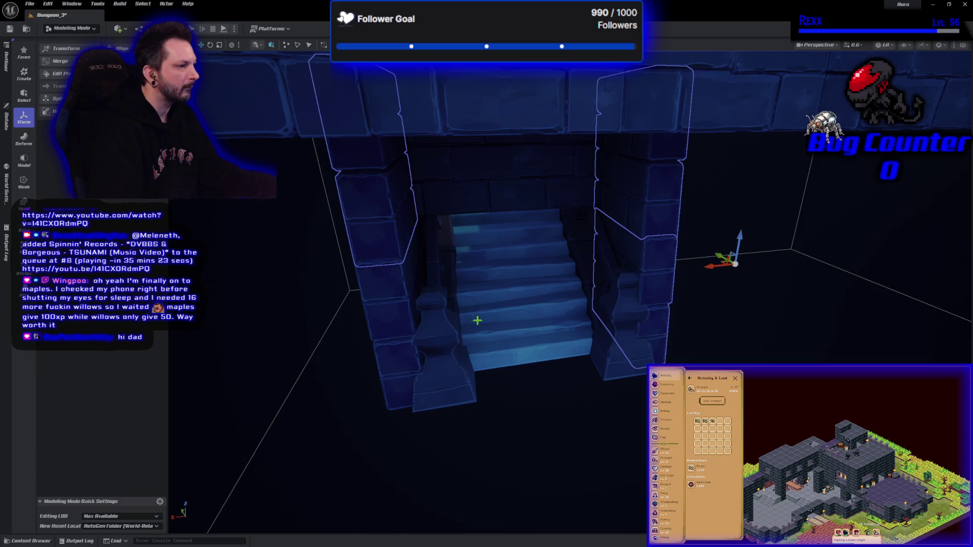
pyautogui.moveTo(417, 395); pyautogui.dragTo(577, 273)
pyautogui.moveTo(538, 351)
pyautogui.mouseDown()
pyautogui.moveTo(578, 343)
pyautogui.moveTo(538, 347)
pyautogui.mouseUp()
pyautogui.hotkey('ctrl', 's')
# Select the upper, middle and lower wall pieces around the stair entrance
pyautogui.moveTo(631, 393)
pyautogui.mouseDown()
pyautogui.moveTo(598, 355)
pyautogui.moveTo(558, 347)
pyautogui.moveTo(529, 220)
pyautogui.mouseUp()
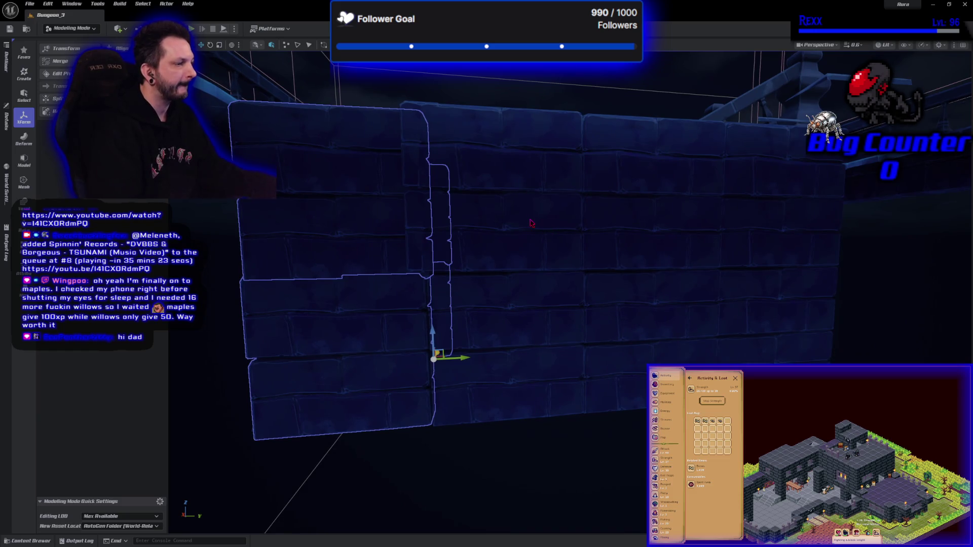
pyautogui.click(531, 223)
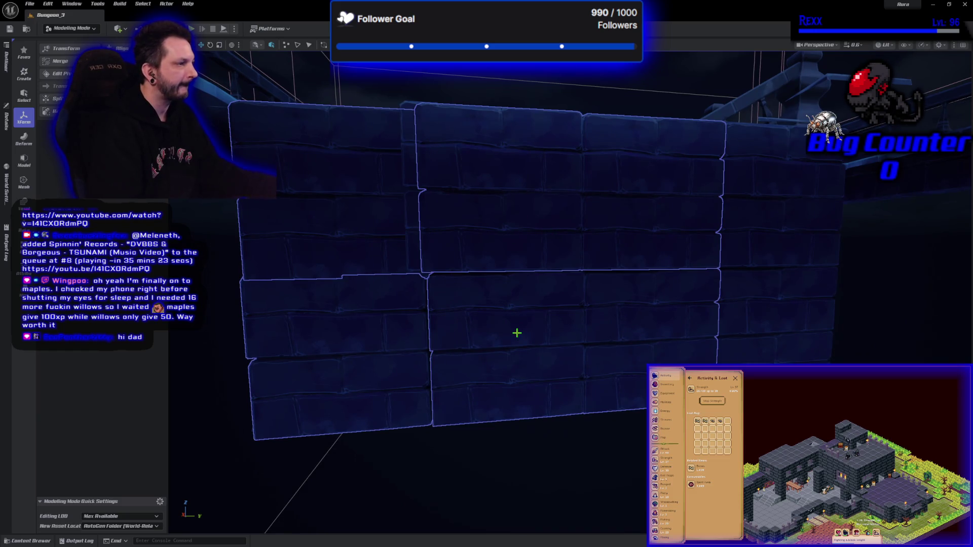
pyautogui.moveTo(656, 339)
pyautogui.mouseDown()
pyautogui.moveTo(593, 316)
pyautogui.moveTo(633, 326)
pyautogui.mouseUp()
pyautogui.keyDown('ctrl'); pyautogui.click(398, 242); pyautogui.keyUp('ctrl')
pyautogui.keyDown('ctrl'); pyautogui.click(405, 142); pyautogui.keyUp('ctrl')
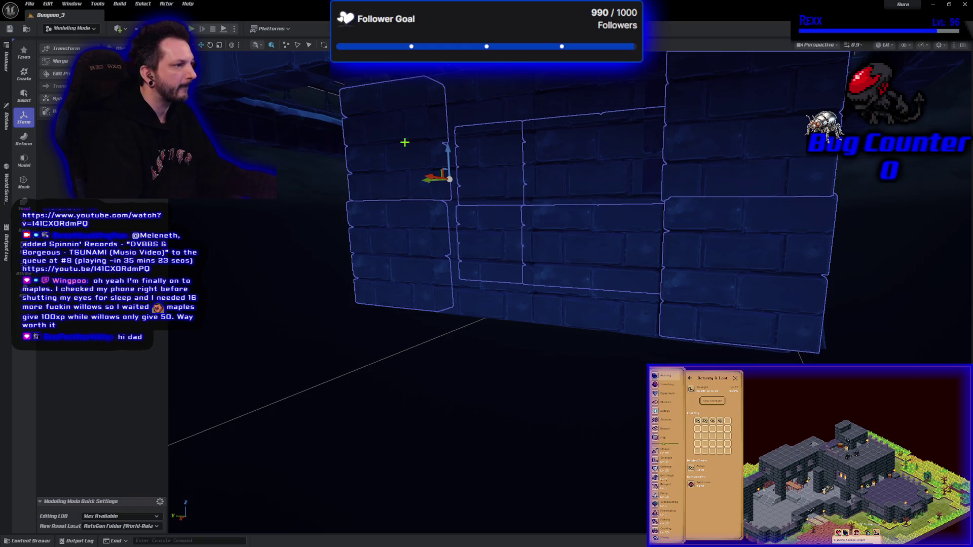
pyautogui.click(507, 103)
pyautogui.click(504, 298)
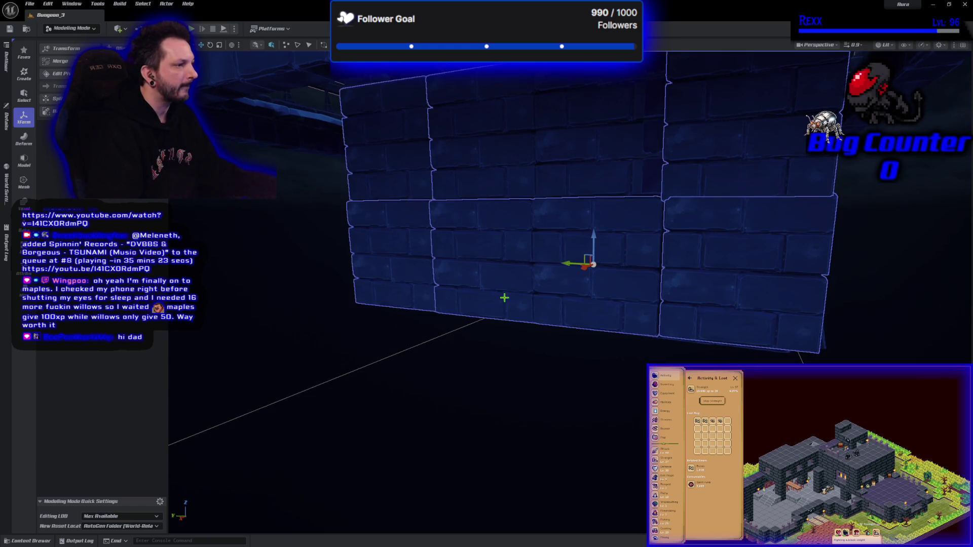
# Add the staircase to the selection and move the railing piece further up the stairs
pyautogui.moveTo(555, 335); pyautogui.dragTo(567, 212)
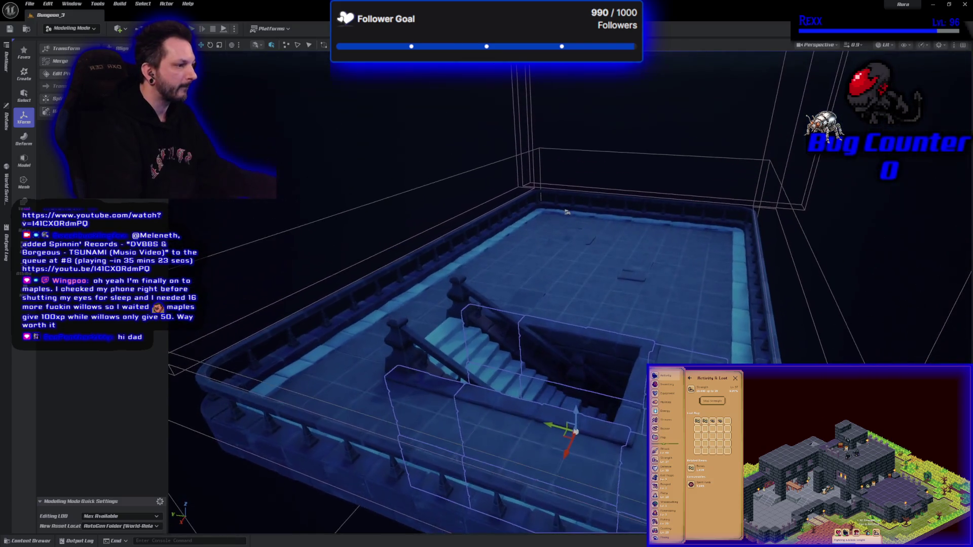
pyautogui.keyDown('ctrl'); pyautogui.click(399, 339); pyautogui.keyUp('ctrl')
pyautogui.press('f')
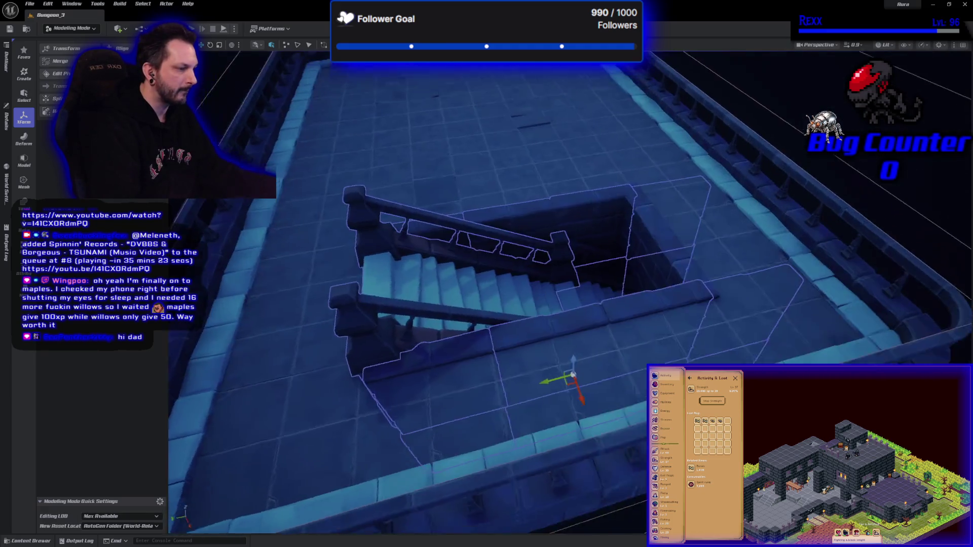
pyautogui.moveTo(598, 266); pyautogui.dragTo(598, 266)
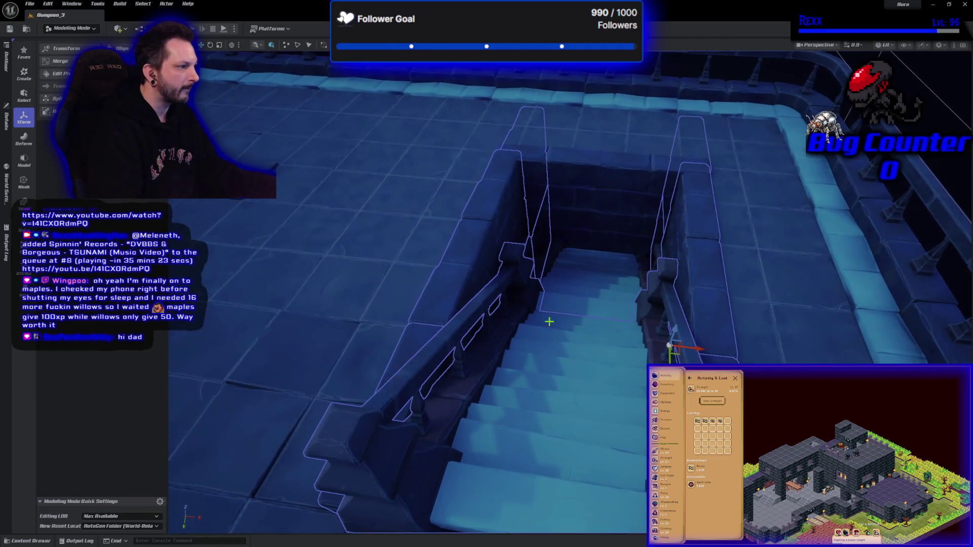
pyautogui.moveTo(673, 346); pyautogui.dragTo(656, 268)
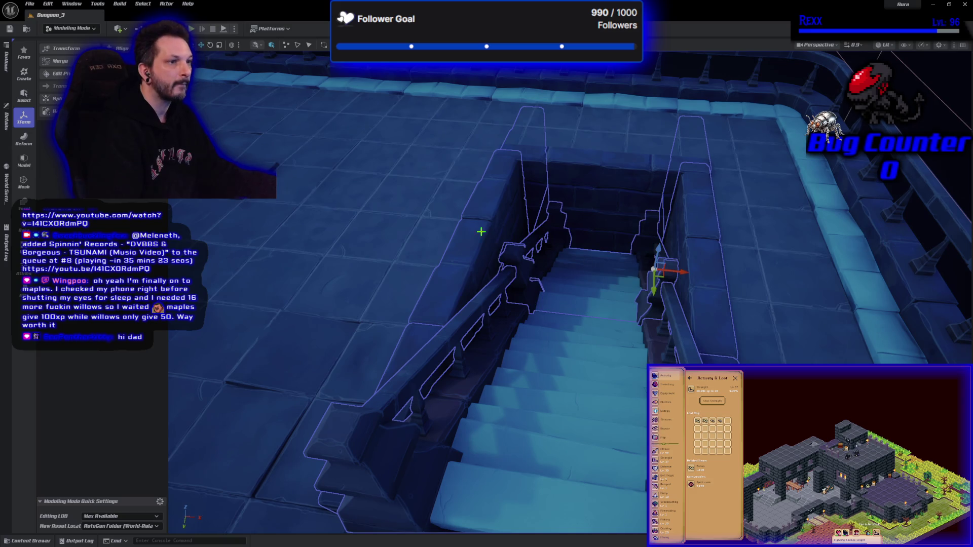
pyautogui.click(64, 62)
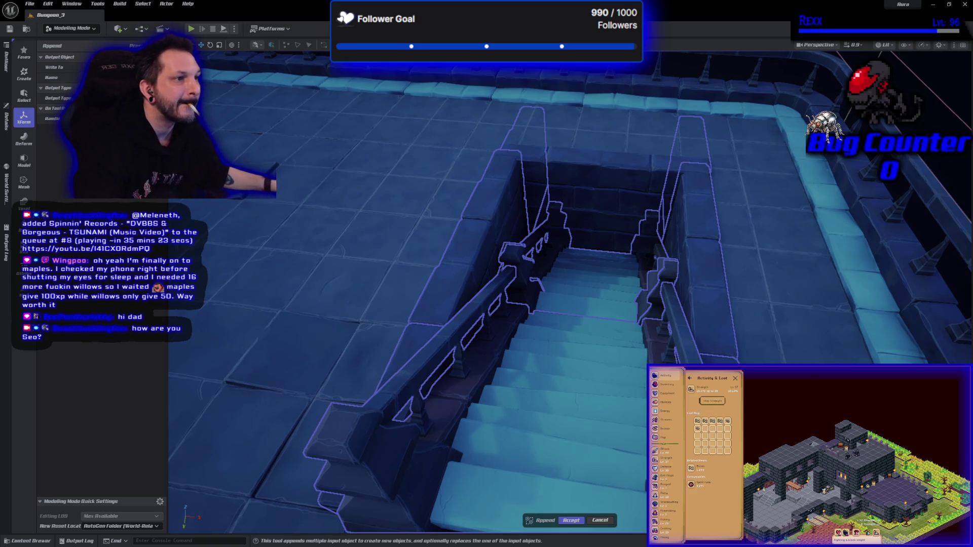
# Accept the Append tool to build one merged mesh from the stairway walls, railings and steps
pyautogui.click(579, 522)
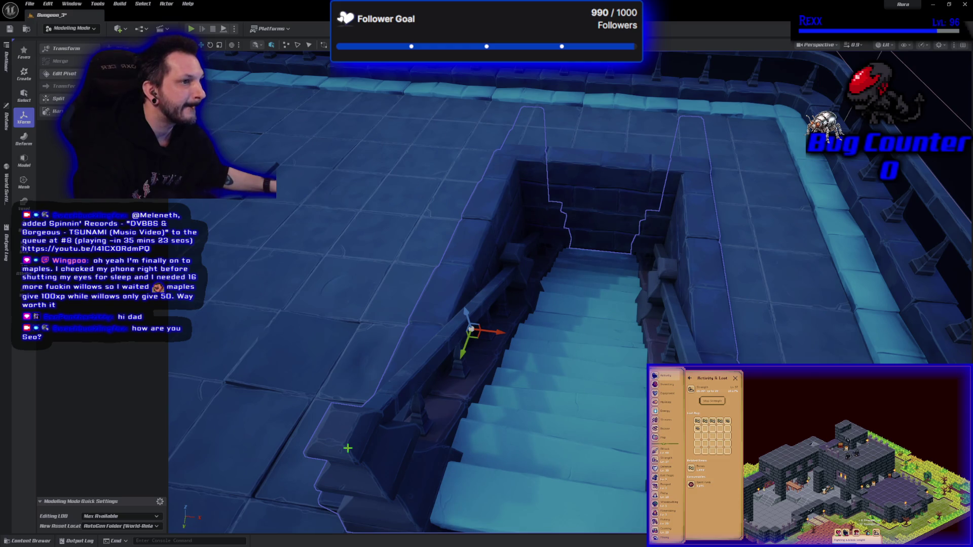
# Open the Content Drawer and browse the Assets, Blueprints, Characters and Dungeon folders
pyautogui.click(39, 541)
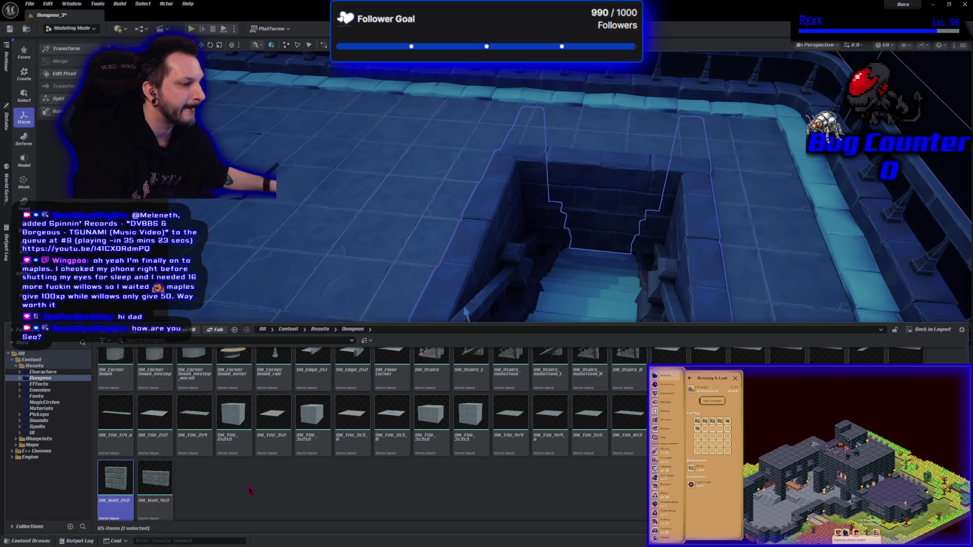
pyautogui.scroll(2, 250, 491)
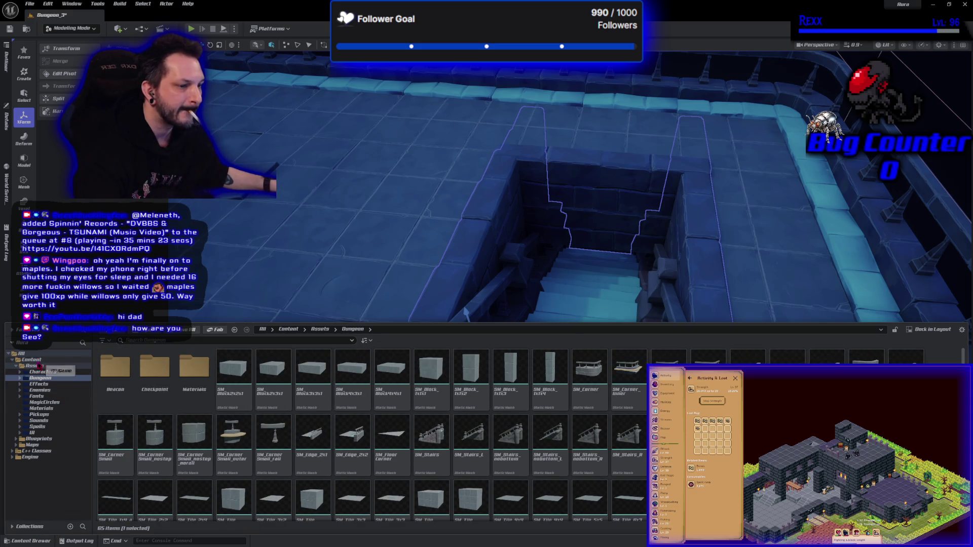
pyautogui.click(39, 366)
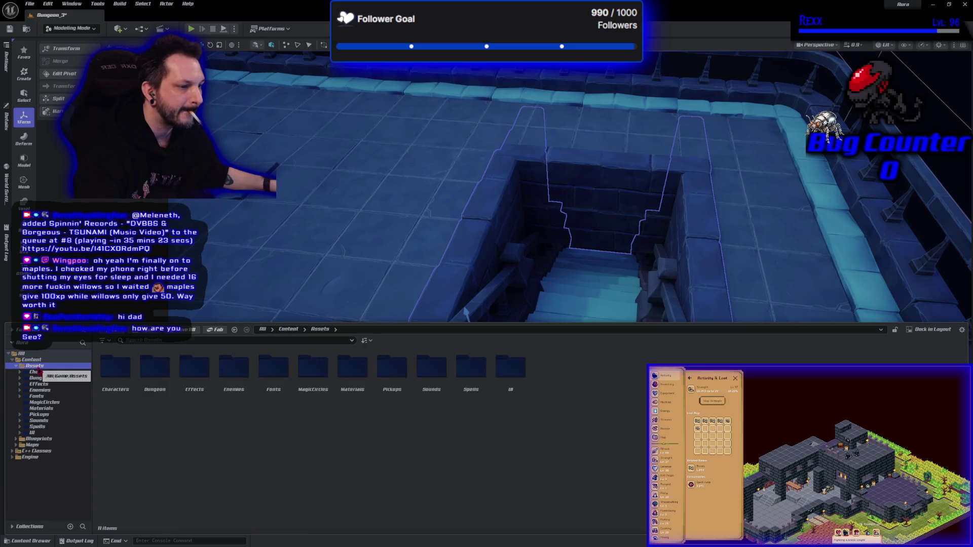
pyautogui.click(38, 440)
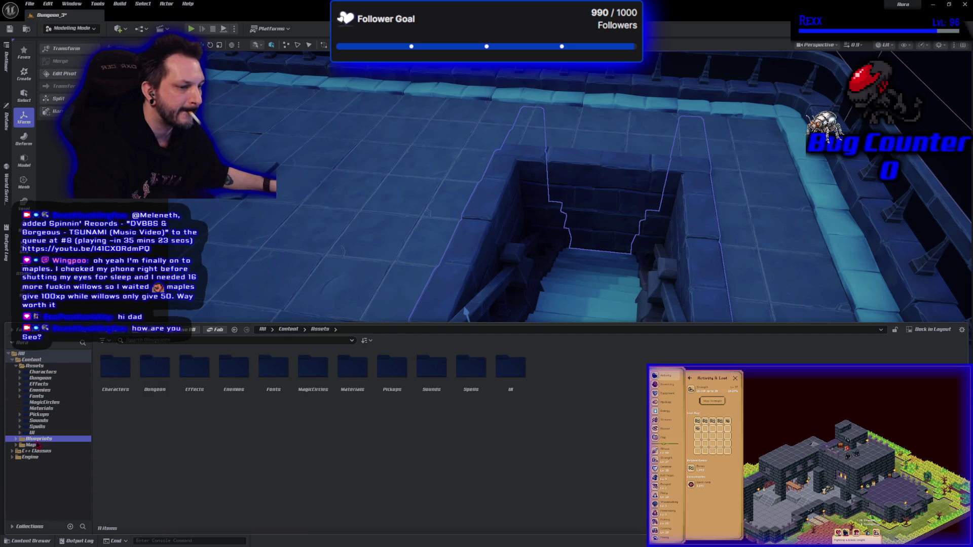
pyautogui.click(49, 373)
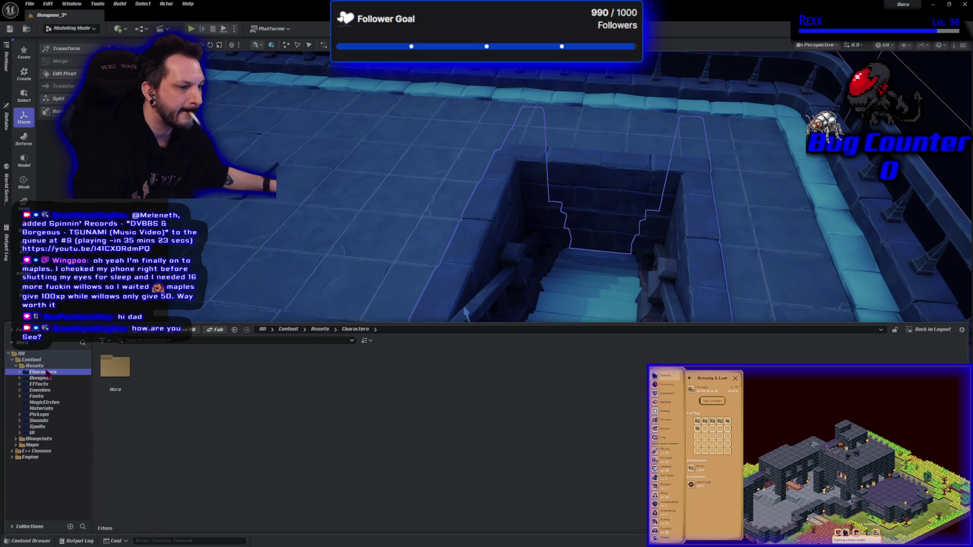
pyautogui.click(47, 379)
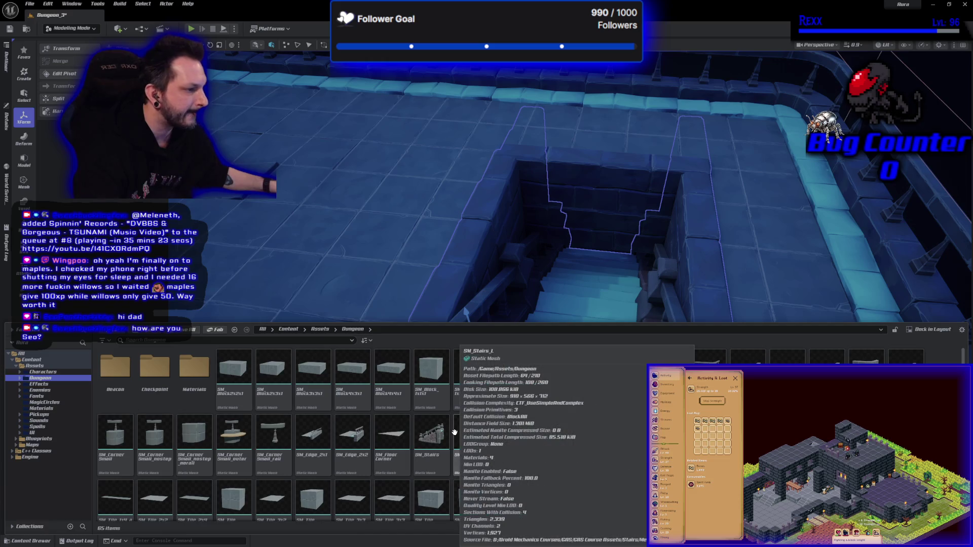
# Select the Maps folder to list Dungeon, Dungeon_2, Dungeon_3 and StartupMap
pyautogui.scroll(-3, 373, 434)
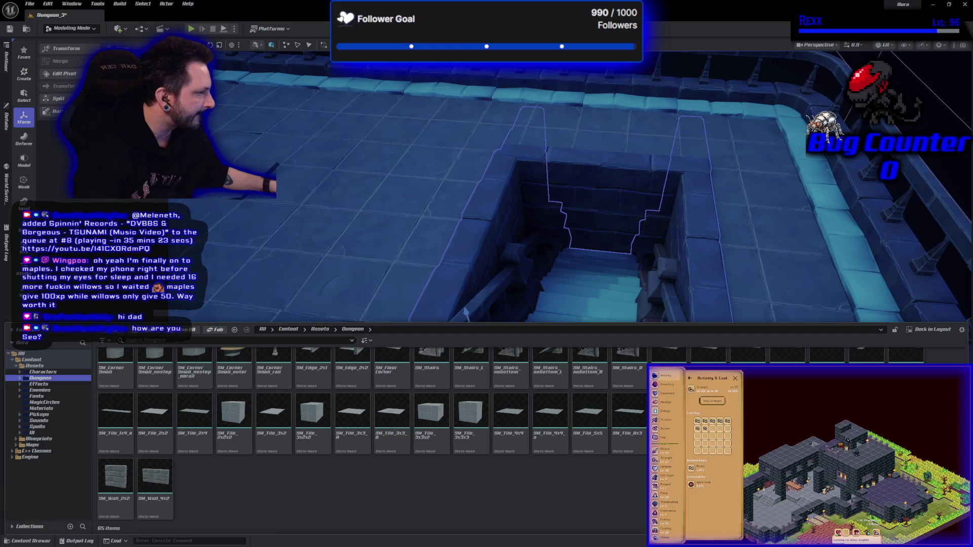
pyautogui.scroll(2, 373, 434)
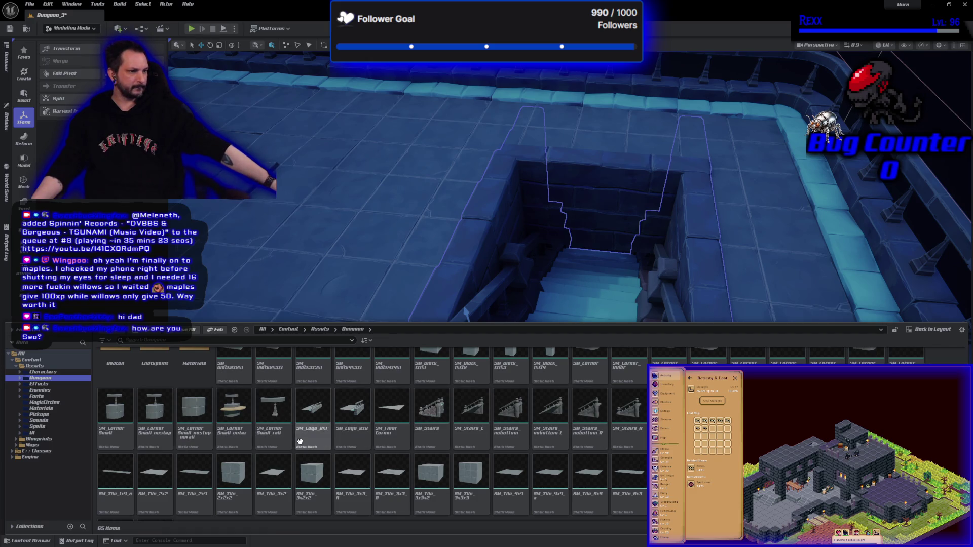
pyautogui.moveTo(297, 440)
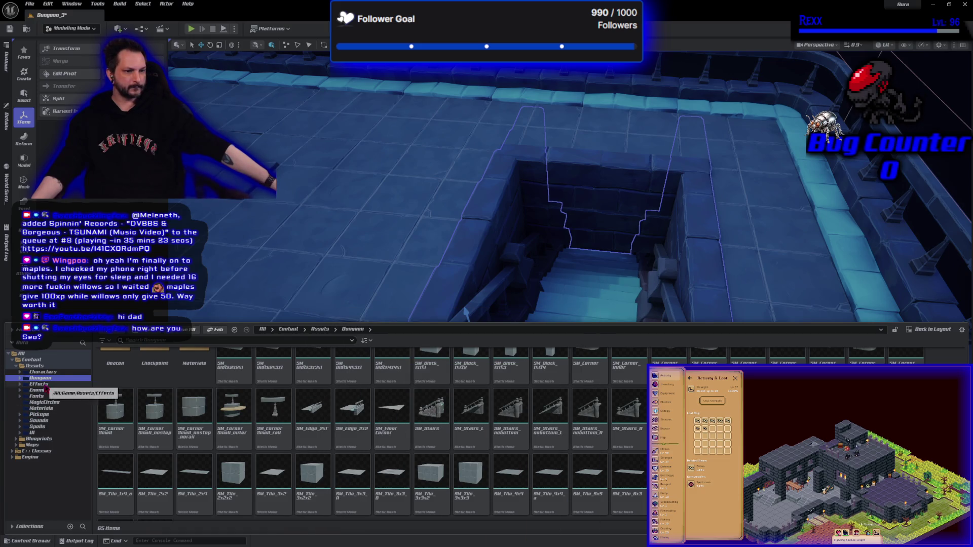
pyautogui.click(41, 438)
pyautogui.click(45, 445)
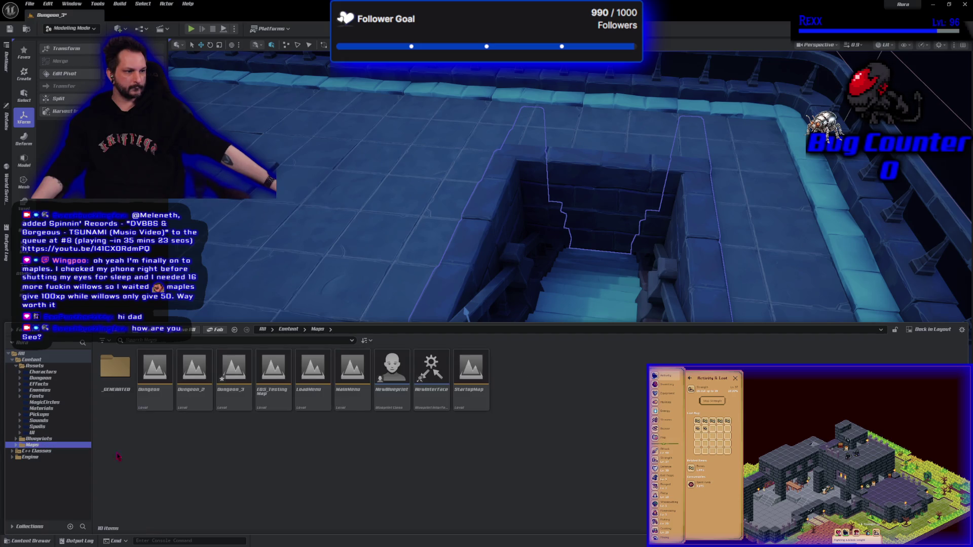
# Delete the unused NewBlueprint and NewInterface assets from the Maps folder
pyautogui.click(392, 372)
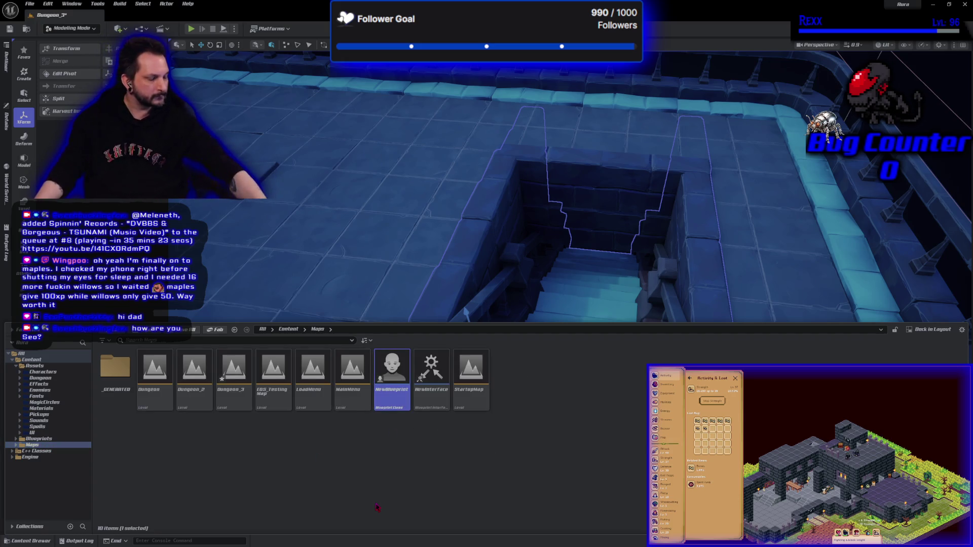
pyautogui.press('Delete')
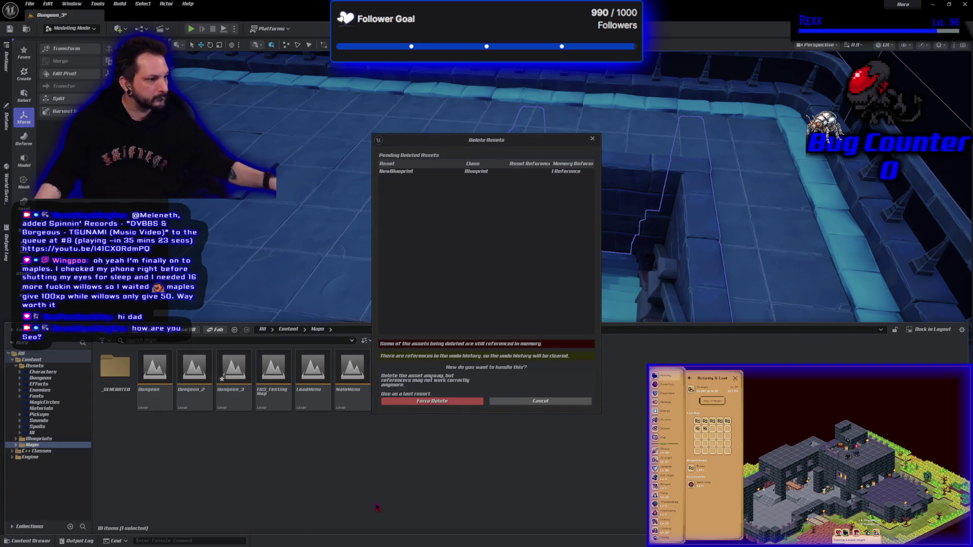
pyautogui.click(541, 401)
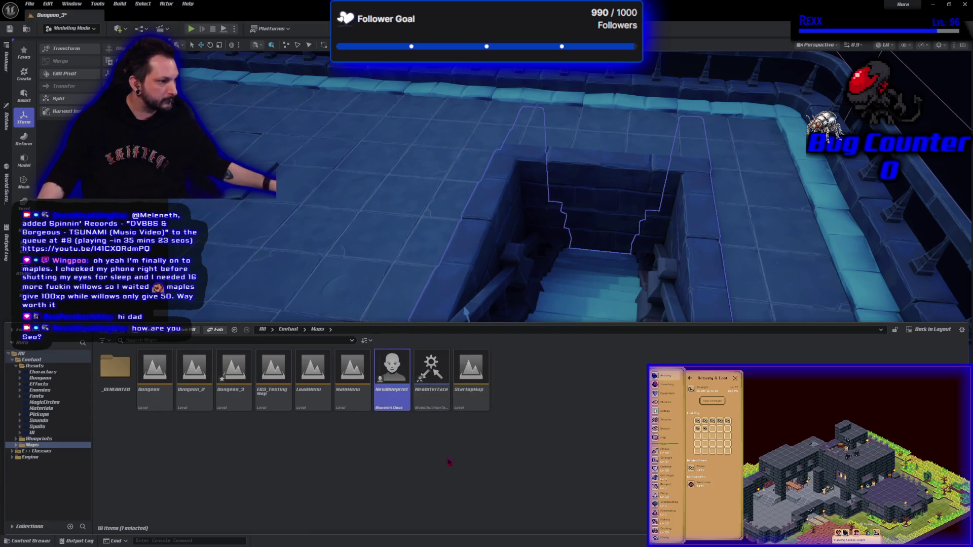
pyautogui.keyDown('ctrl'); pyautogui.click(419, 389); pyautogui.keyUp('ctrl')
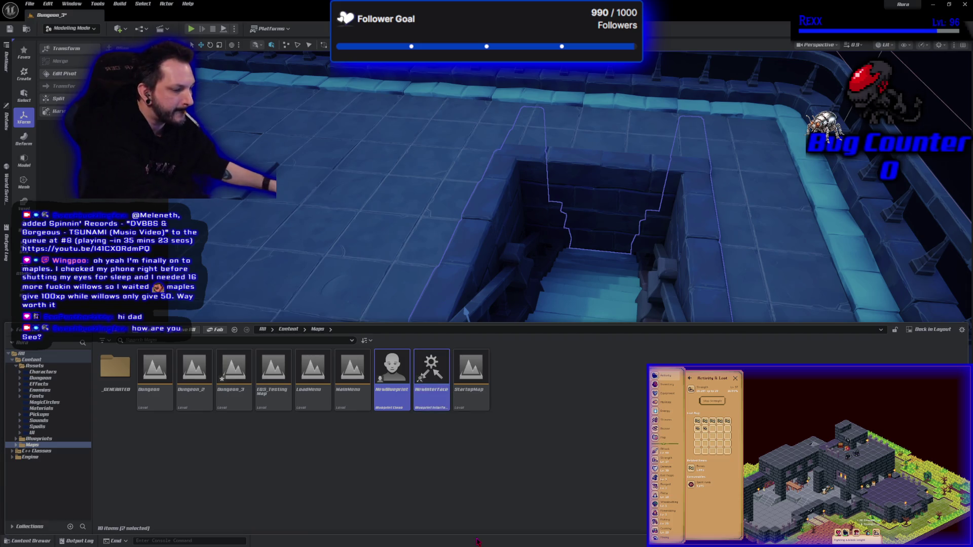
pyautogui.press('Delete')
pyautogui.press('Escape')
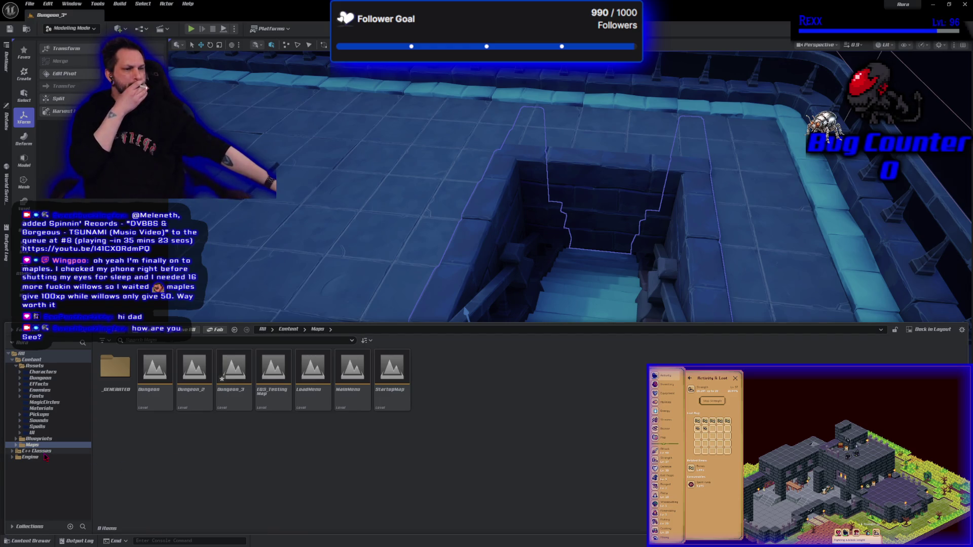
# Open the merged dungeon stairs mesh from the _GENERATED folder in the mesh editor
pyautogui.click(40, 446)
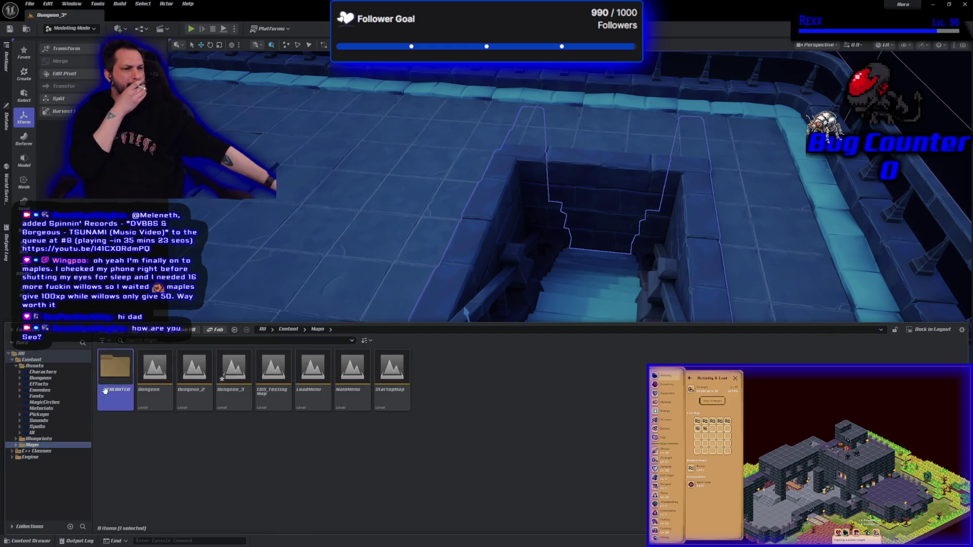
pyautogui.doubleClick(116, 369)
pyautogui.doubleClick(115, 369)
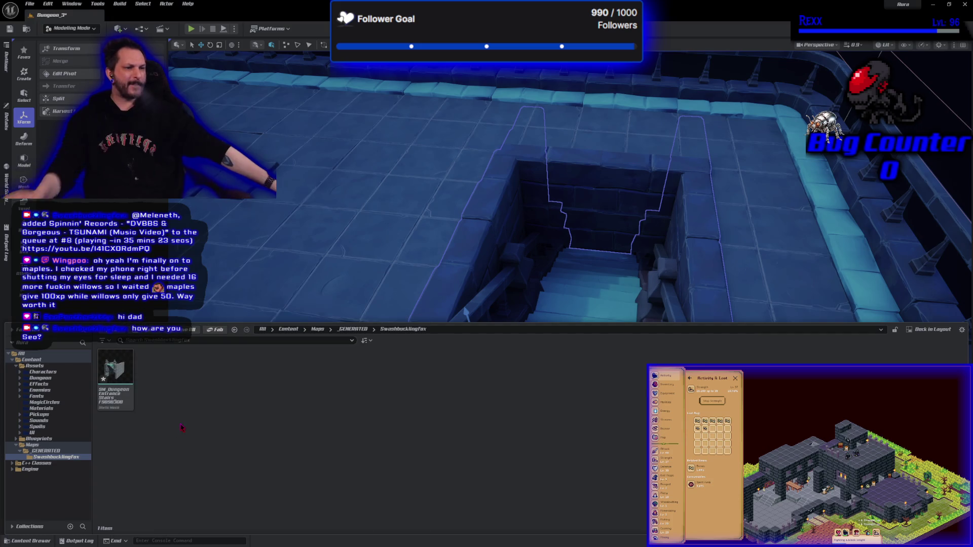
pyautogui.click(119, 383)
pyautogui.doubleClick(122, 388)
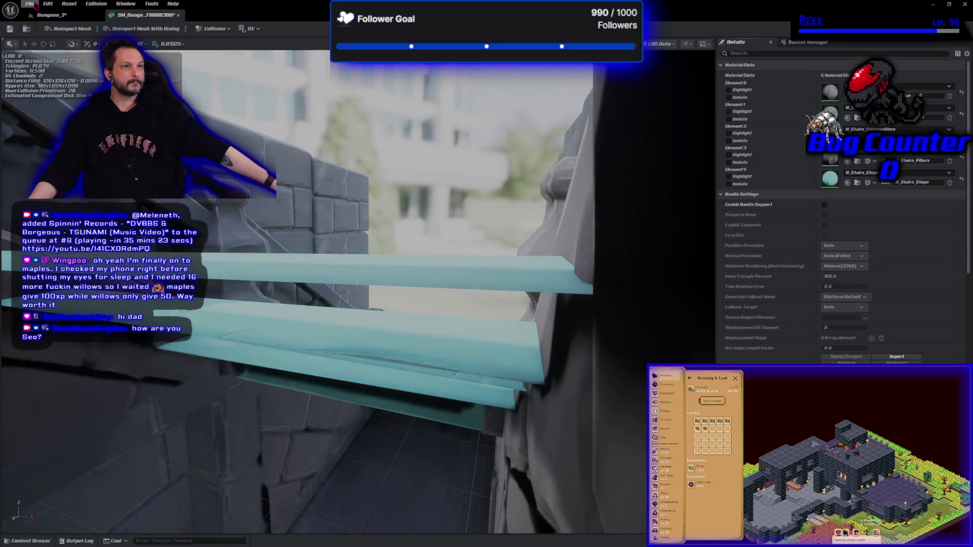
# Save unsaved changes and orbit and zoom to look down the teal stairs
pyautogui.click(29, 3)
pyautogui.click(43, 30)
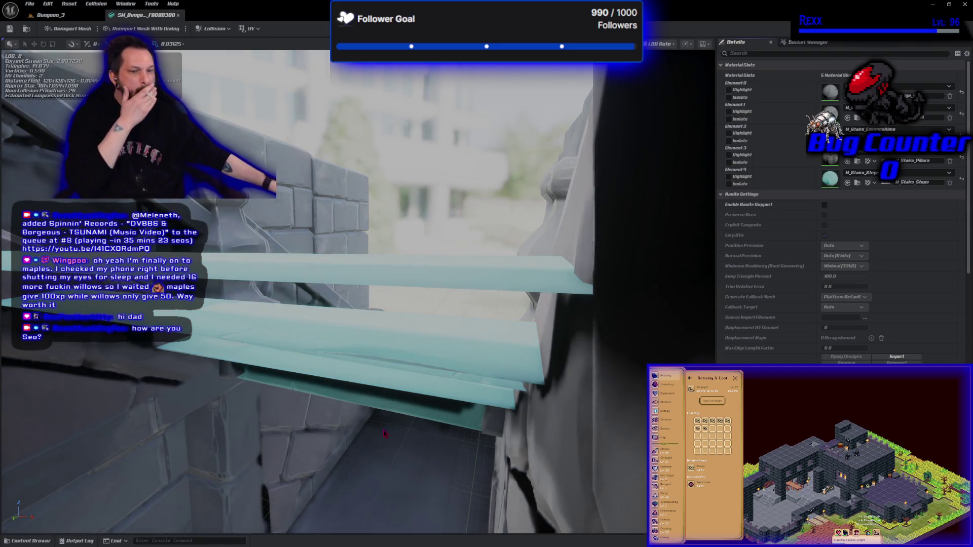
pyautogui.moveTo(299, 401); pyautogui.dragTo(304, 401)
pyautogui.scroll(-10, 355, 291)
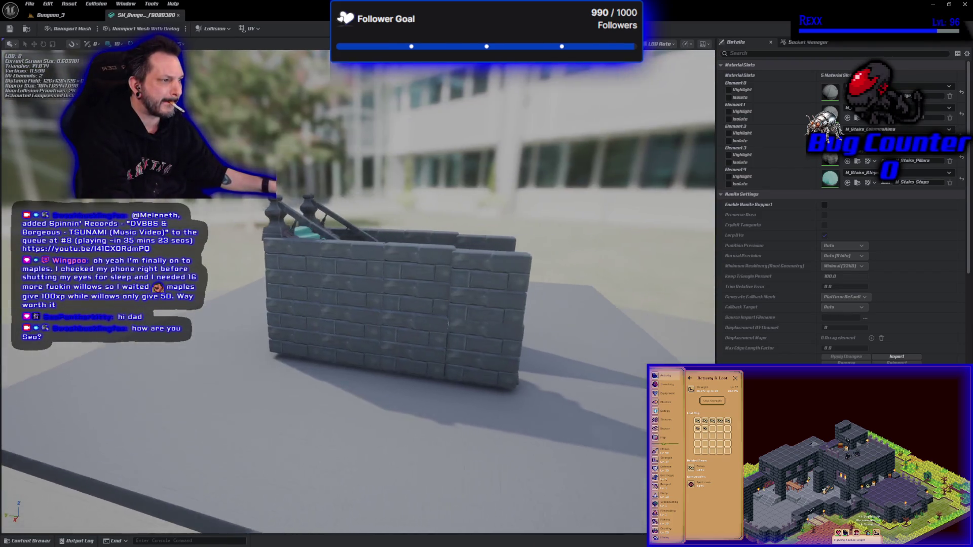
pyautogui.moveTo(355, 291); pyautogui.dragTo(264, 310)
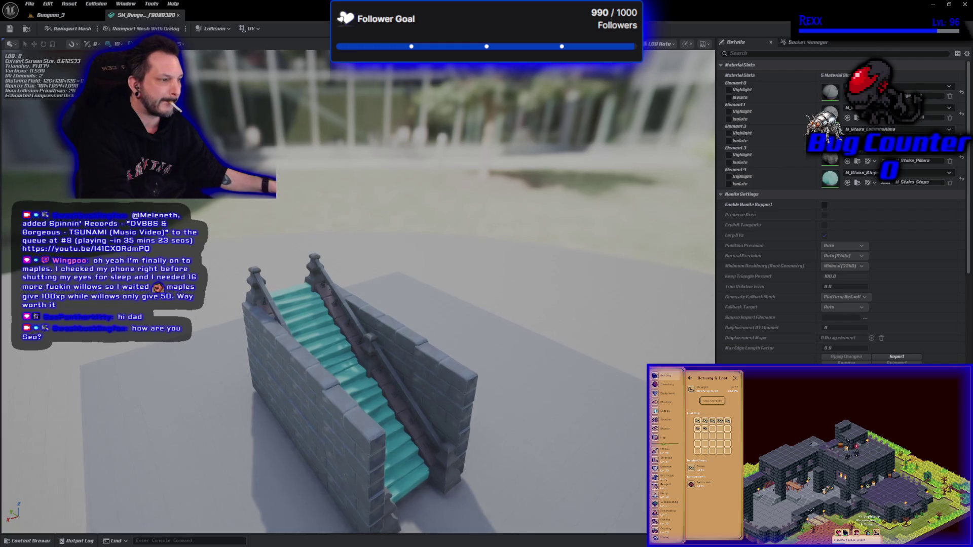
pyautogui.scroll(5, 355, 292)
pyautogui.scroll(-2, 373, 424)
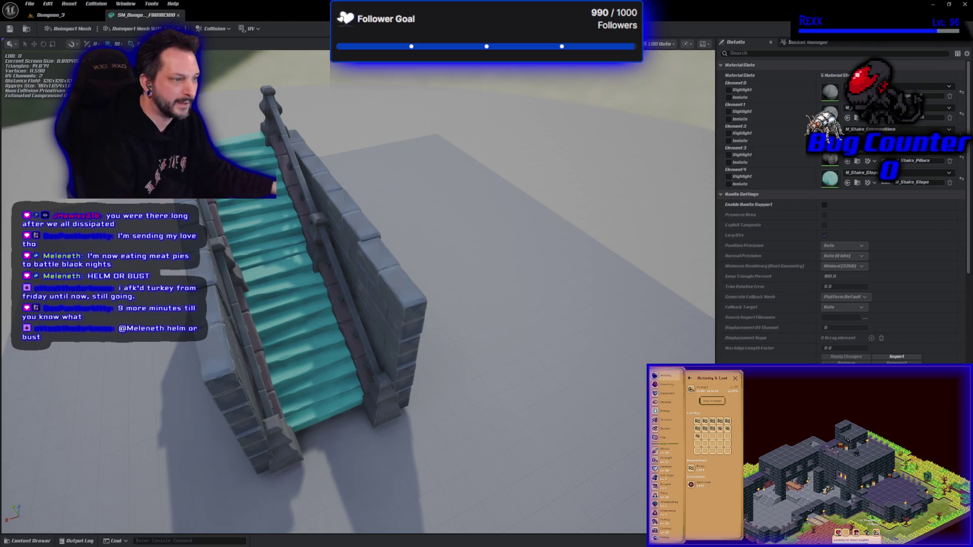
# Orbit around the whole stair mesh, select the brick wall's top edge, and browse slot materials
pyautogui.moveTo(355, 304)
pyautogui.mouseDown()
pyautogui.moveTo(213, 284)
pyautogui.moveTo(173, 289)
pyautogui.moveTo(162, 304)
pyautogui.mouseUp()
pyautogui.moveTo(228, 368)
pyautogui.mouseDown()
pyautogui.moveTo(218, 365)
pyautogui.moveTo(223, 354)
pyautogui.moveTo(233, 360)
pyautogui.moveTo(228, 369)
pyautogui.mouseUp()
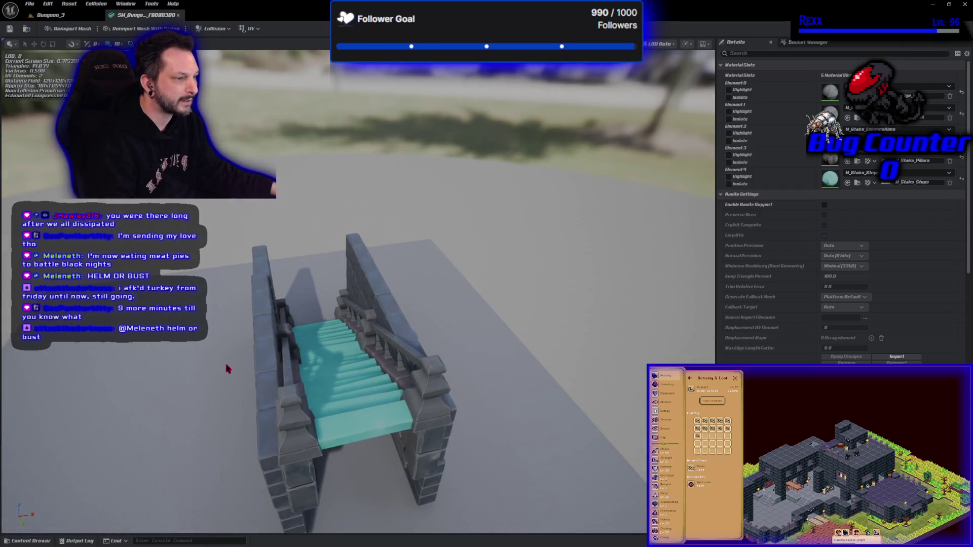
pyautogui.moveTo(264, 406); pyautogui.dragTo(309, 341)
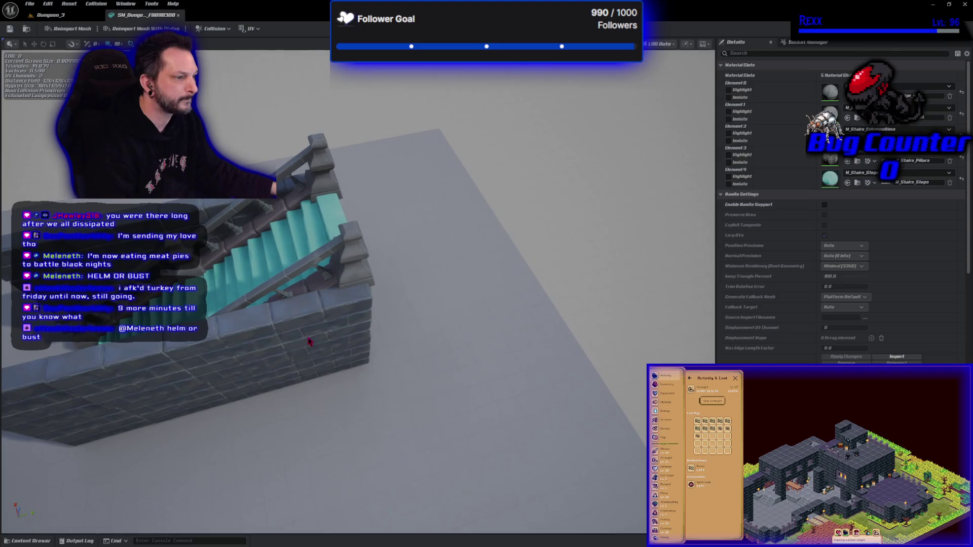
pyautogui.click(304, 313)
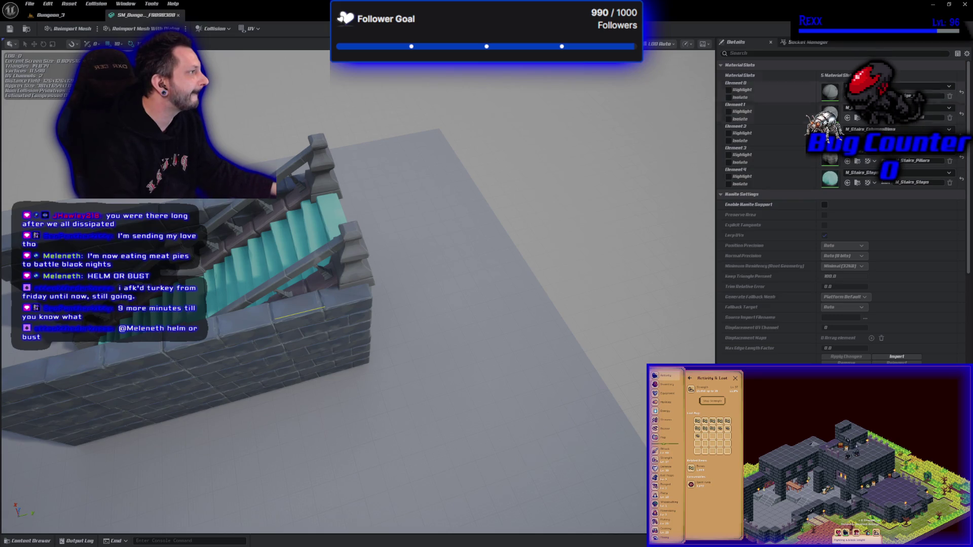
pyautogui.click(913, 161)
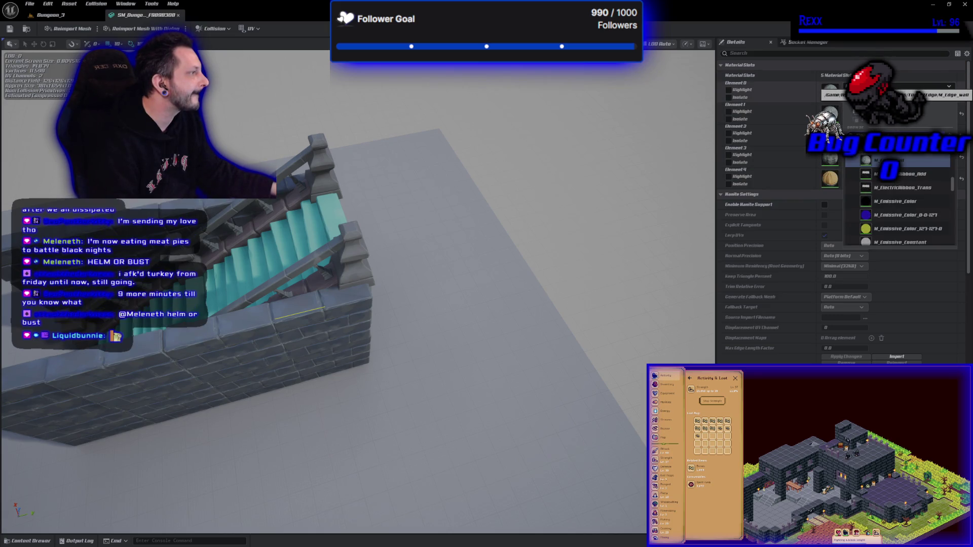
pyautogui.scroll(-5, 918, 208)
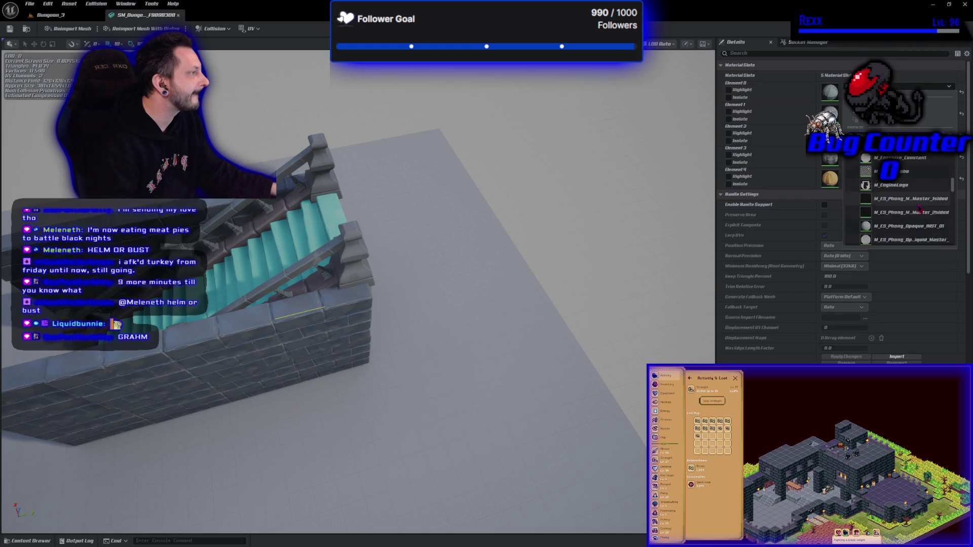
pyautogui.scroll(-5, 919, 208)
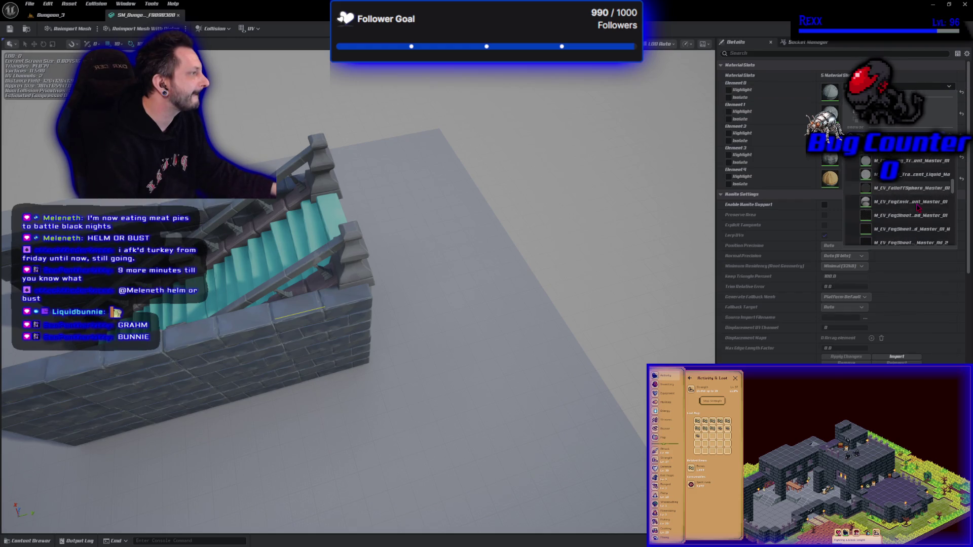
pyautogui.press('Escape')
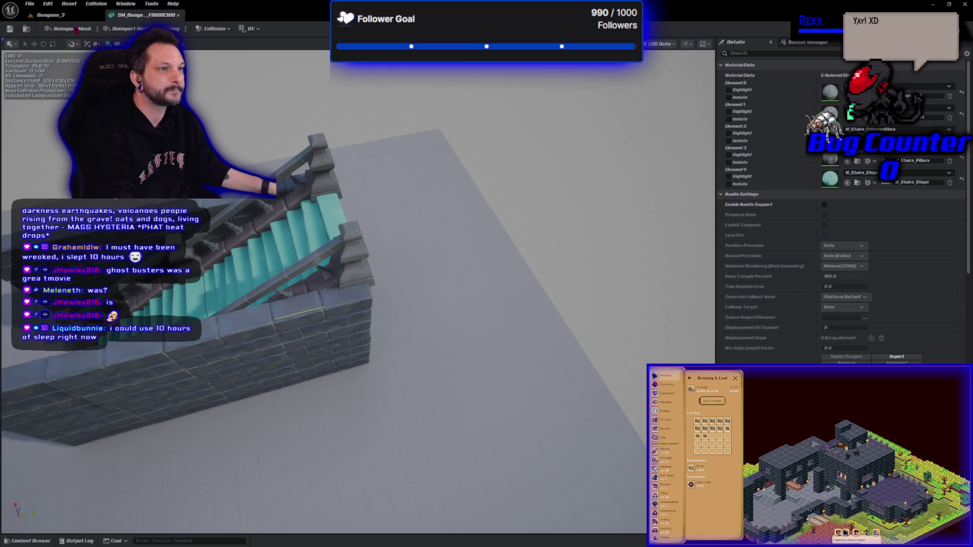
pyautogui.click(51, 14)
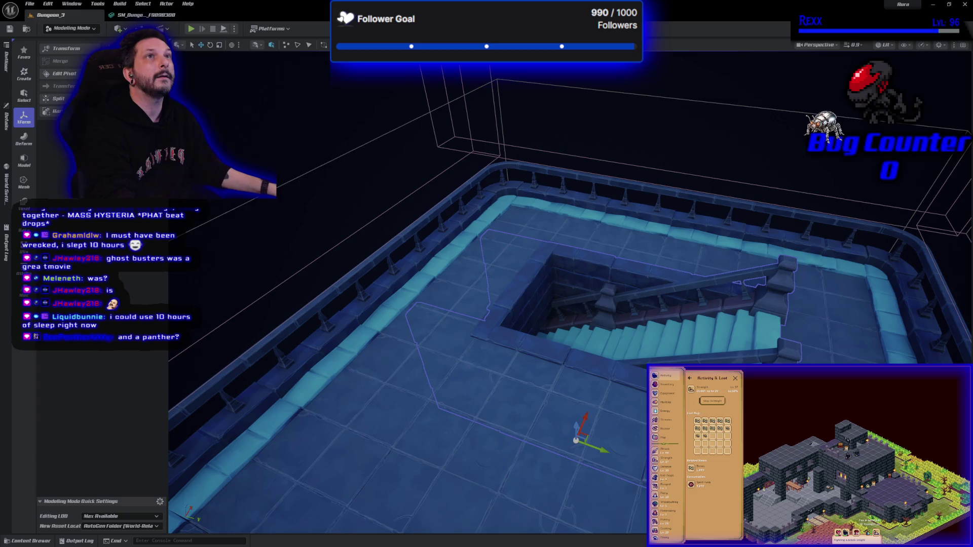
# Switch the Dungeon_3 editor from Modeling Mode back to Selection Mode
pyautogui.click(63, 29)
pyautogui.click(65, 41)
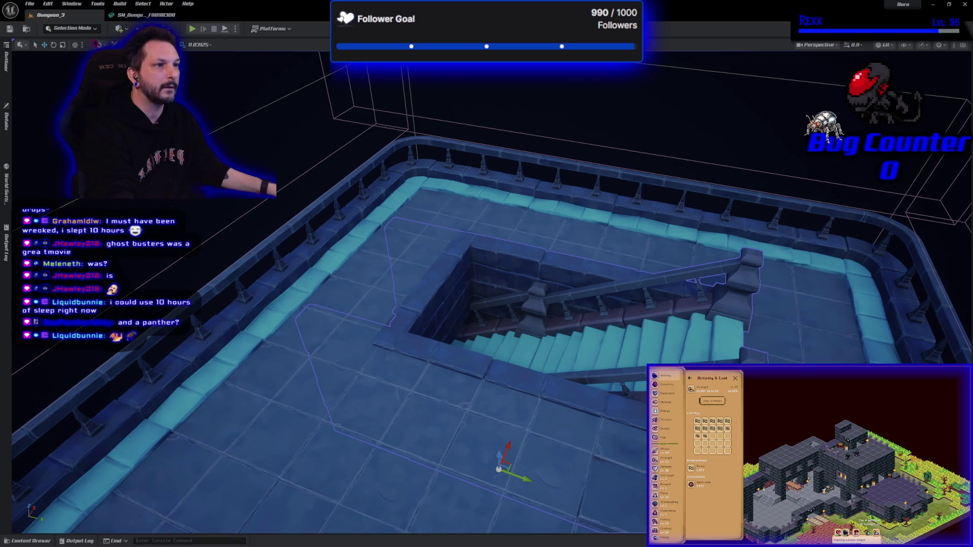
pyautogui.click(118, 29)
pyautogui.moveTo(177, 150)
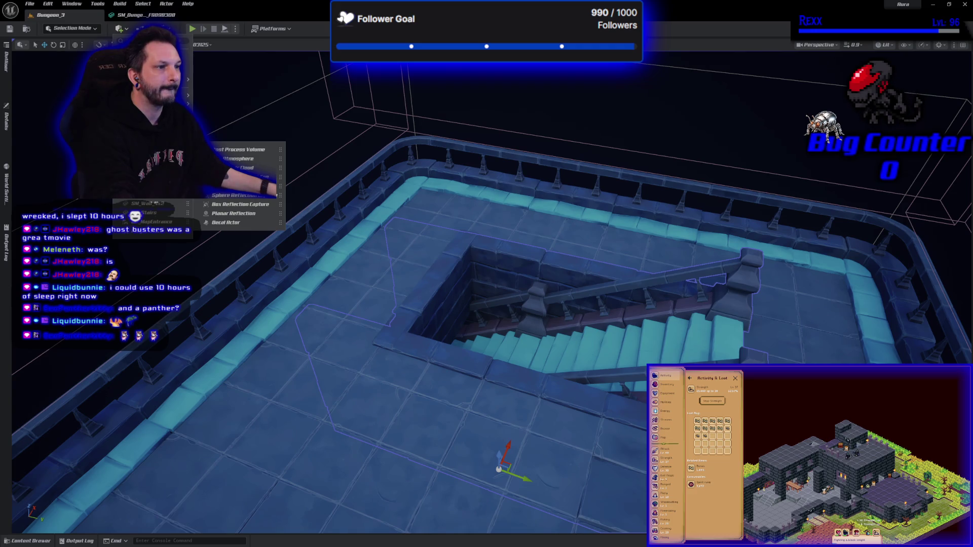
# Add a Point Light from Quick Add > Lights into the stairwell and slide it along X
pyautogui.moveTo(177, 108)
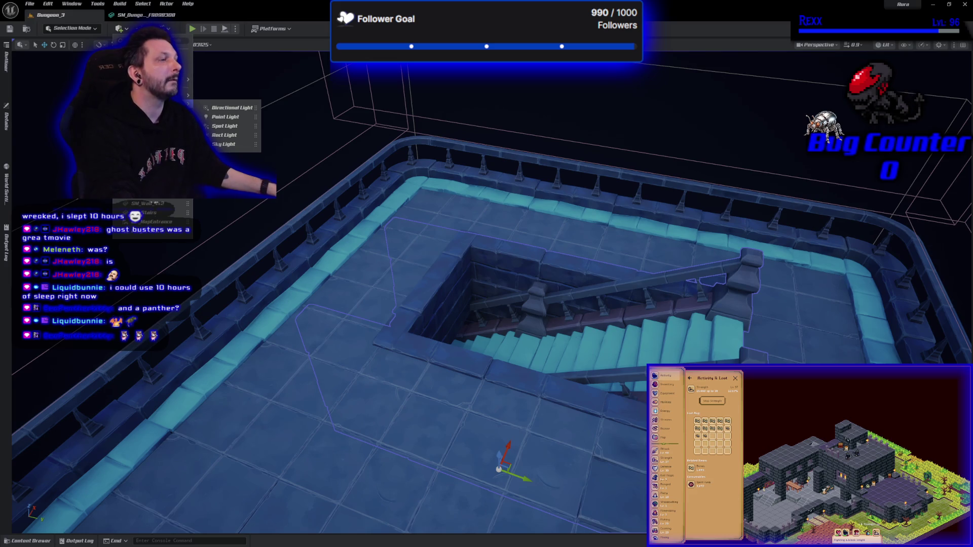
pyautogui.moveTo(223, 116)
pyautogui.mouseDown()
pyautogui.moveTo(239, 162)
pyautogui.moveTo(499, 261)
pyautogui.moveTo(489, 353)
pyautogui.moveTo(495, 294)
pyautogui.moveTo(489, 312)
pyautogui.mouseUp()
pyautogui.press('w')
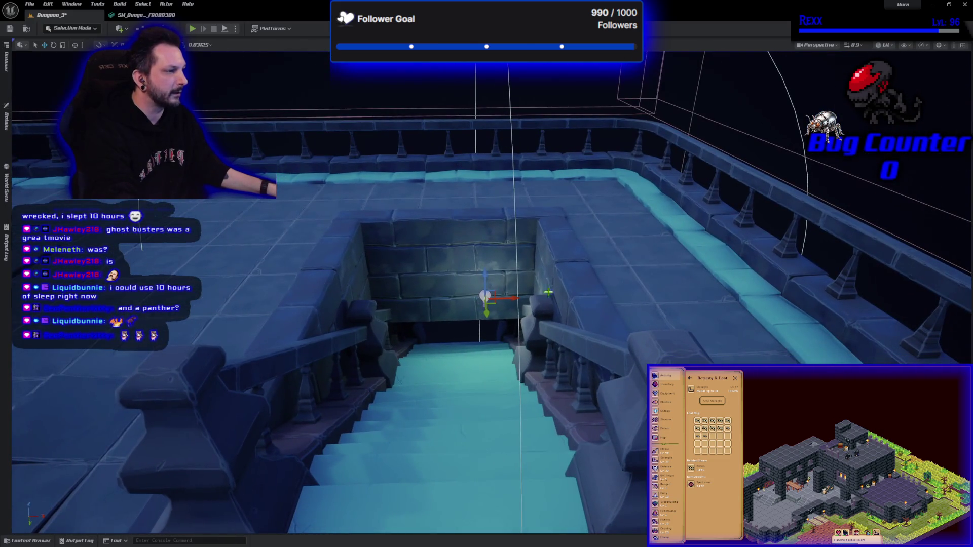
pyautogui.moveTo(507, 301)
pyautogui.mouseDown()
pyautogui.moveTo(476, 307)
pyautogui.moveTo(588, 302)
pyautogui.mouseUp()
pyautogui.moveTo(375, 386)
pyautogui.mouseDown()
pyautogui.moveTo(375, 432)
pyautogui.moveTo(388, 420)
pyautogui.moveTo(381, 403)
pyautogui.moveTo(387, 412)
pyautogui.mouseUp()
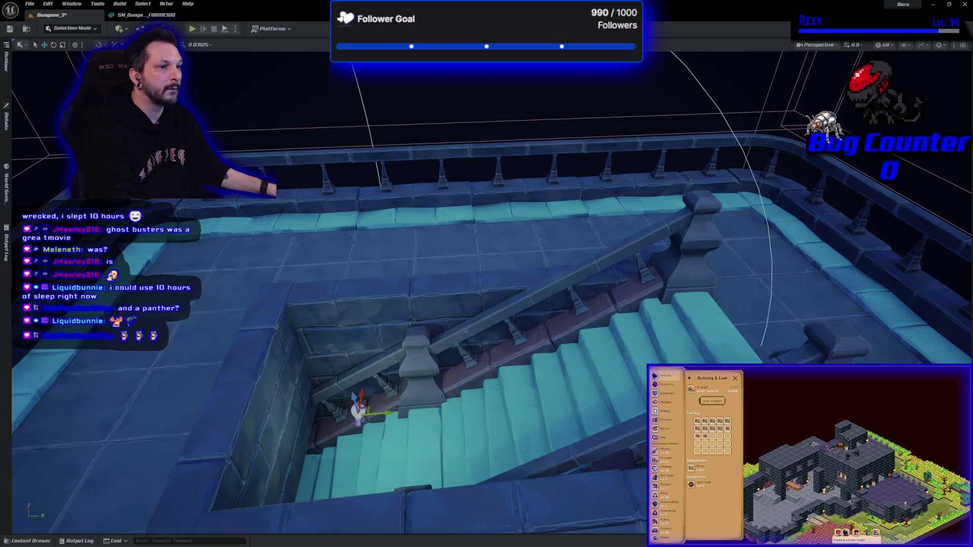
# Set the point light's Light Color to warm amber FFB000, with blue at 0
pyautogui.click(7, 126)
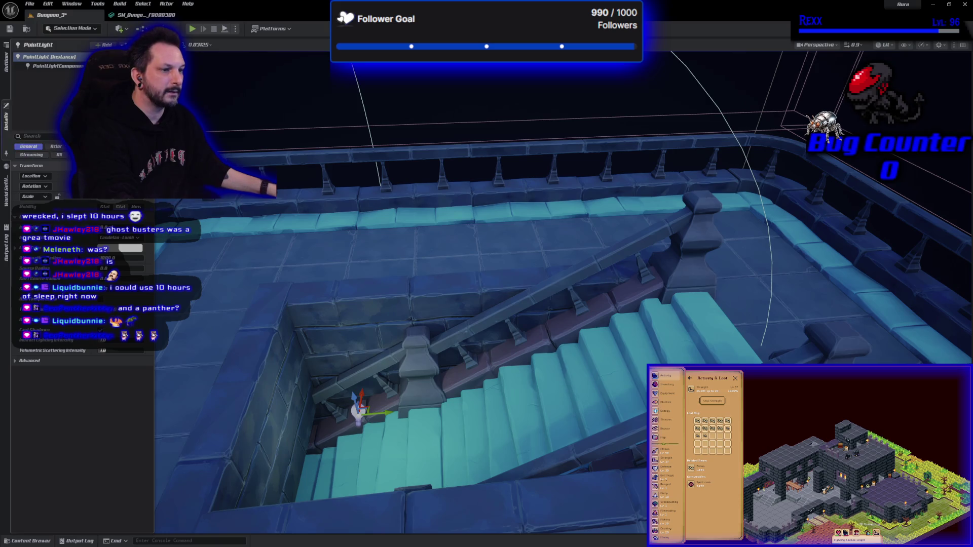
pyautogui.click(130, 248)
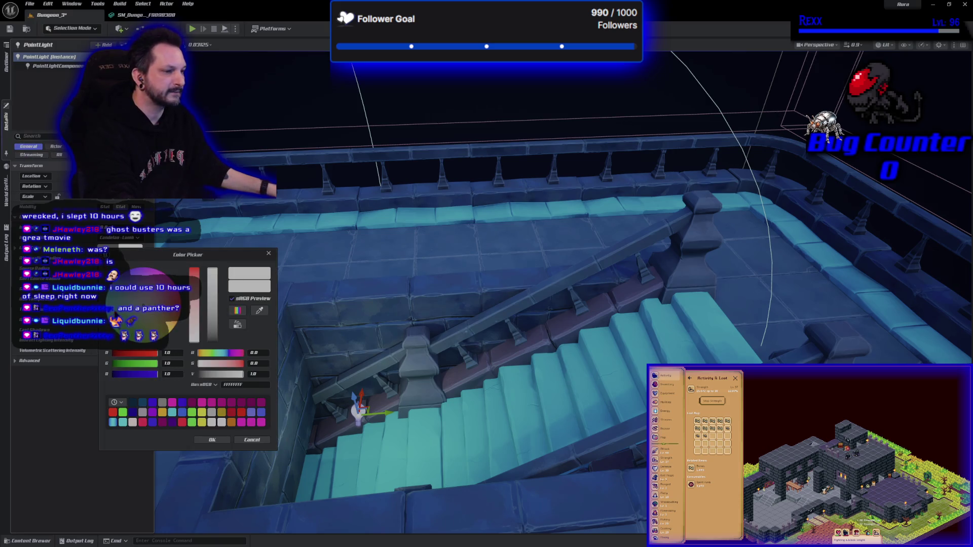
pyautogui.click(203, 424)
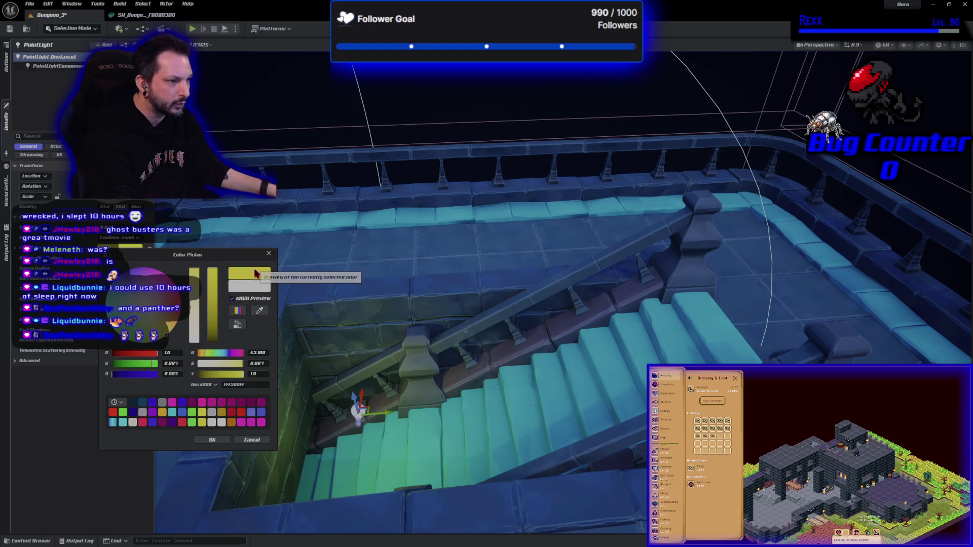
pyautogui.moveTo(217, 306); pyautogui.dragTo(213, 259)
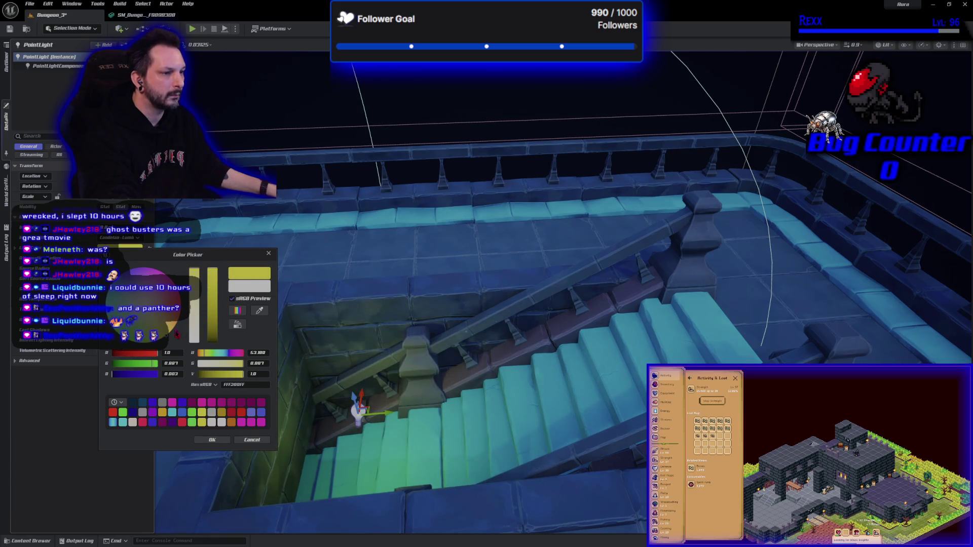
pyautogui.moveTo(171, 333); pyautogui.dragTo(172, 328)
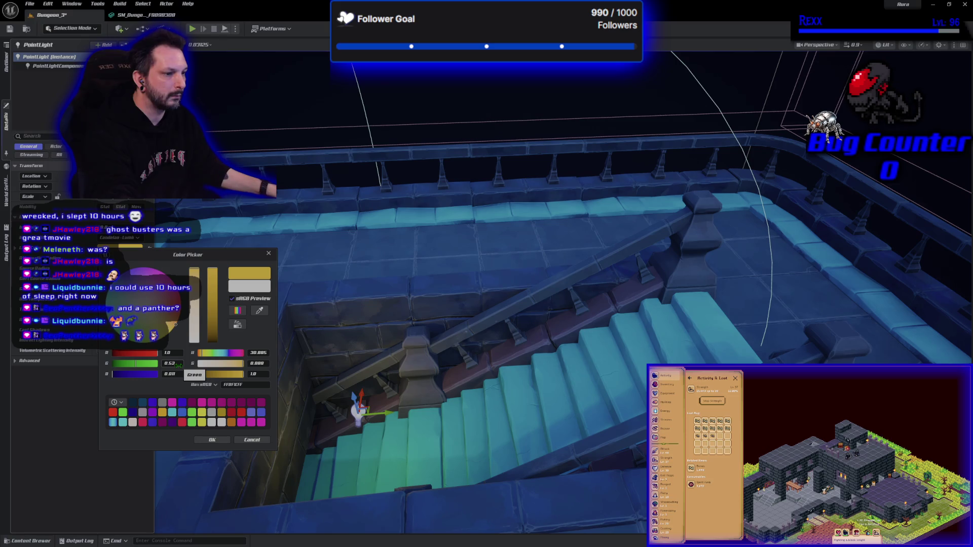
pyautogui.write('0')
pyautogui.press('Return')
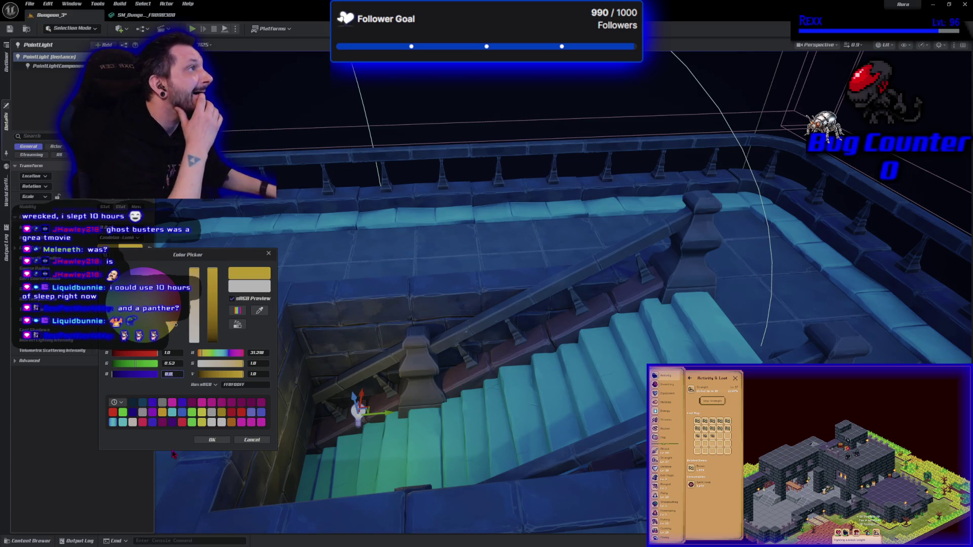
pyautogui.click(212, 440)
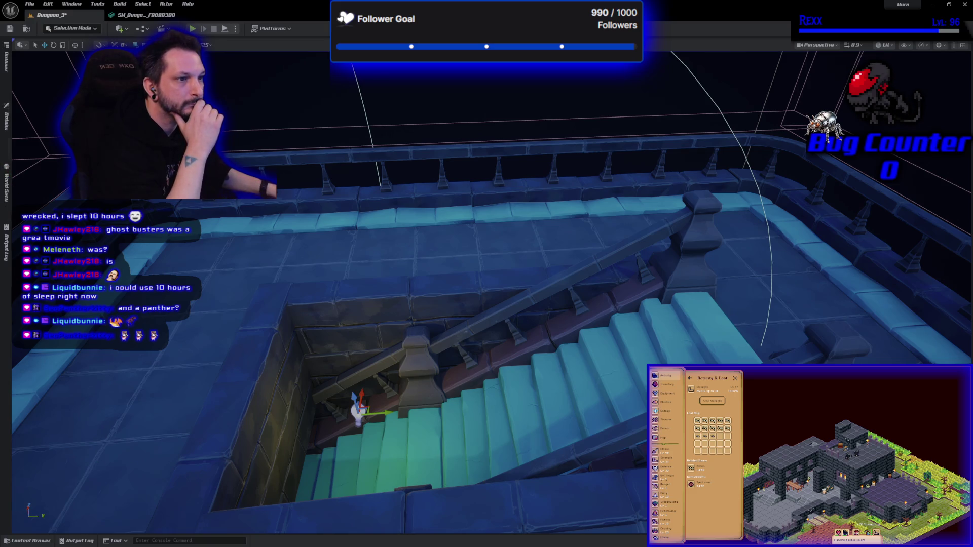
pyautogui.click(6, 119)
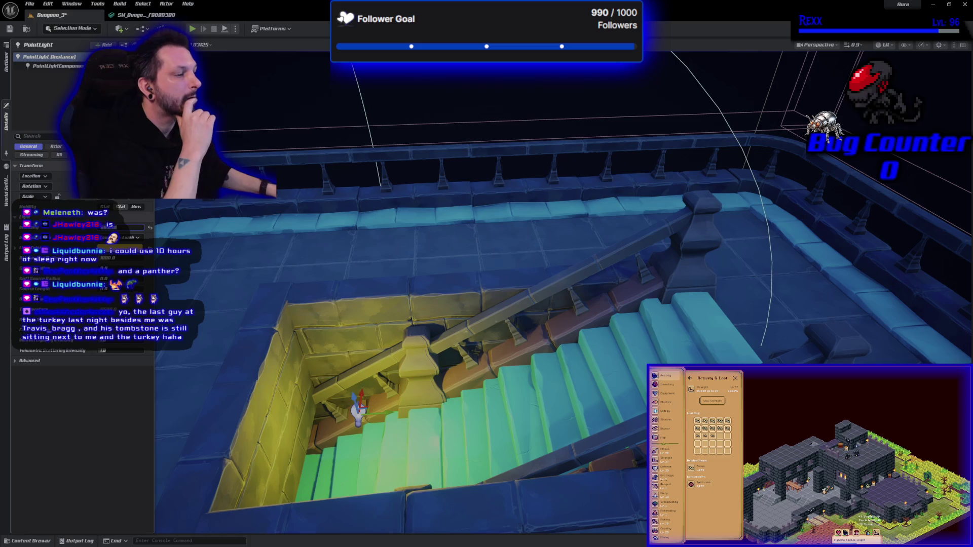
# Orbit above the amber-lit stair pit, then open the Content Drawer with Ctrl+Space
pyautogui.moveTo(550, 311); pyautogui.dragTo(492, 294)
pyautogui.moveTo(348, 389)
pyautogui.mouseDown()
pyautogui.moveTo(347, 372)
pyautogui.moveTo(348, 389)
pyautogui.mouseUp()
pyautogui.hotkey('ctrl', 'space')
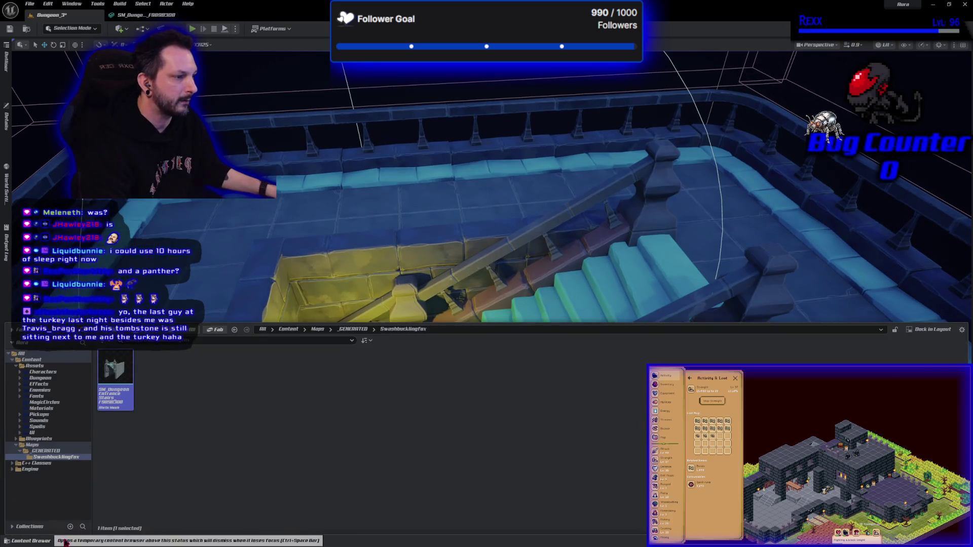
# Change the point light's Light Color to a cyan-blue palette swatch
pyautogui.click(13, 130)
pyautogui.click(112, 248)
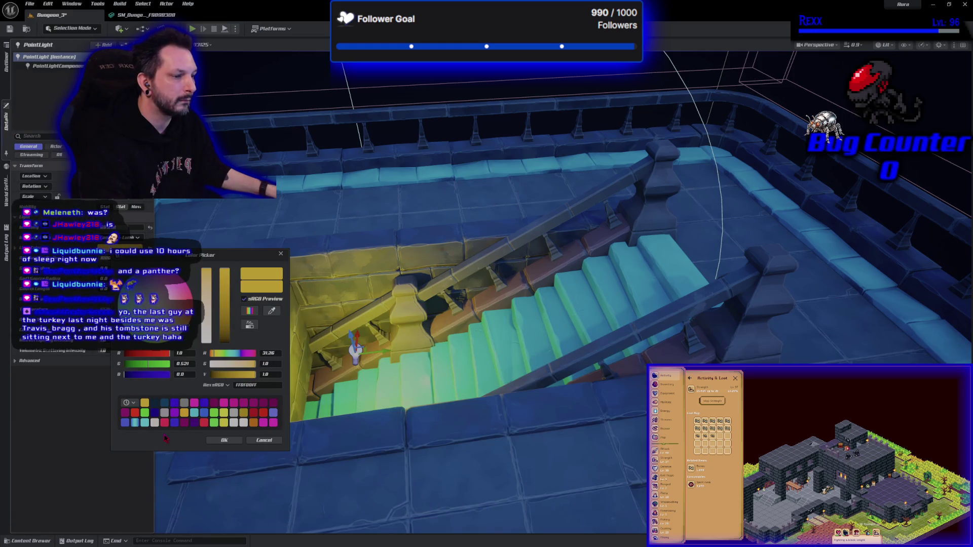
pyautogui.click(135, 424)
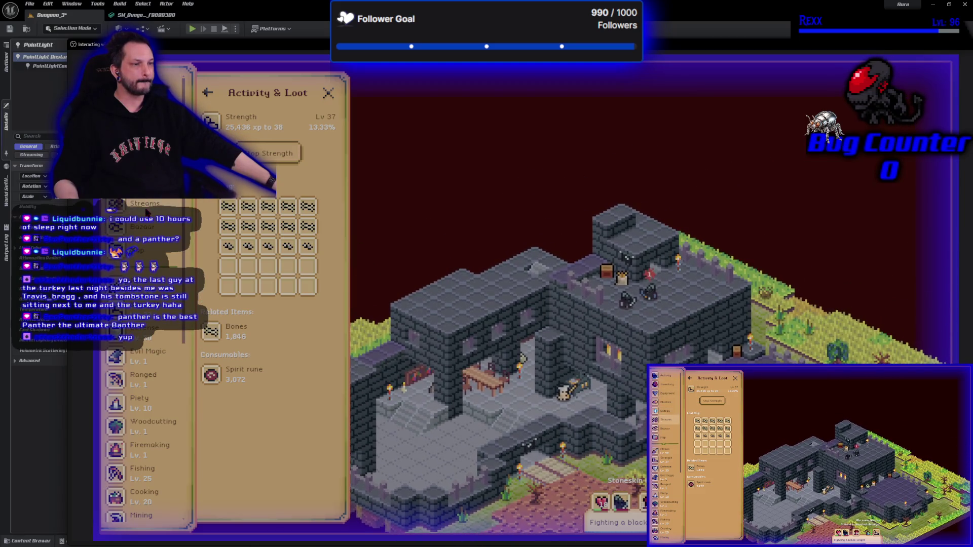
# Go to The Bazaar from Microcosm's left navigation
pyautogui.scroll(-2, 146, 212)
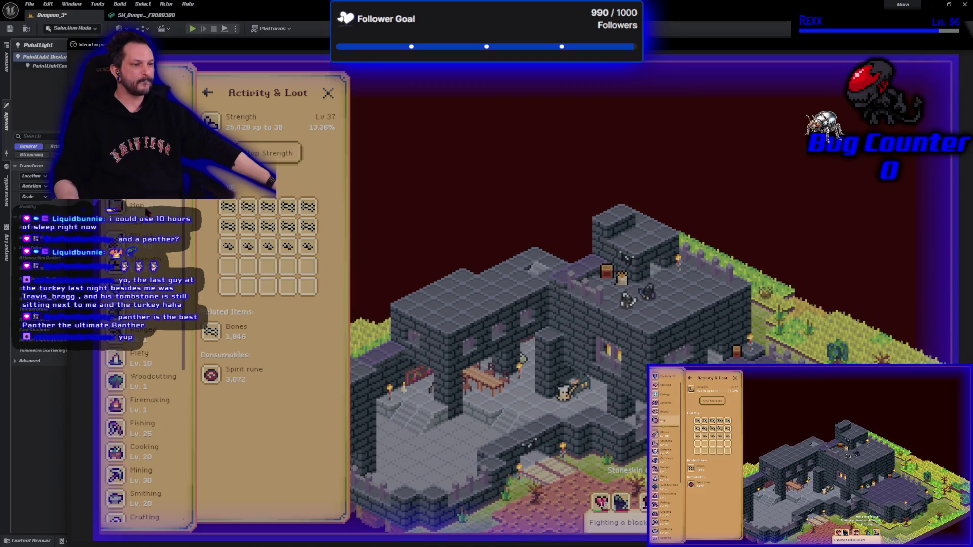
pyautogui.scroll(2, 147, 212)
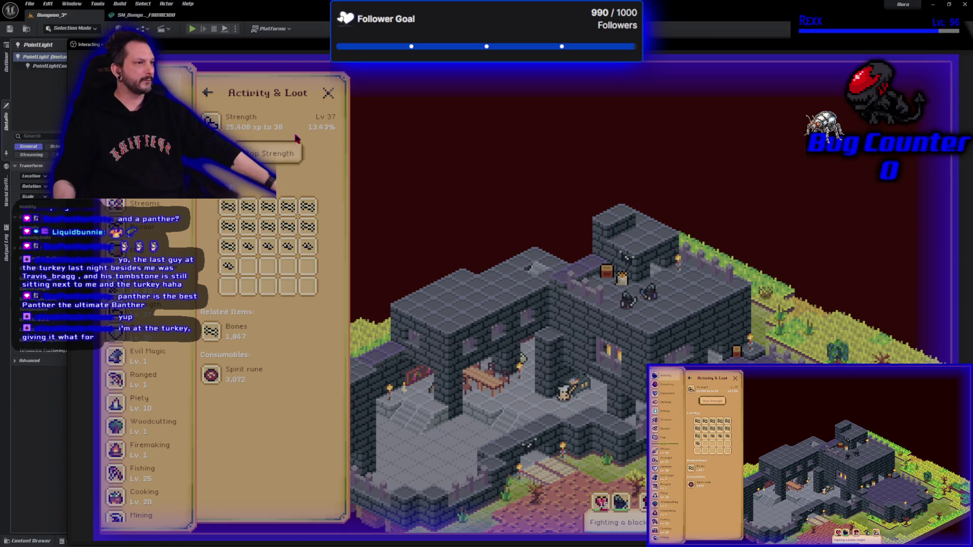
pyautogui.click(147, 227)
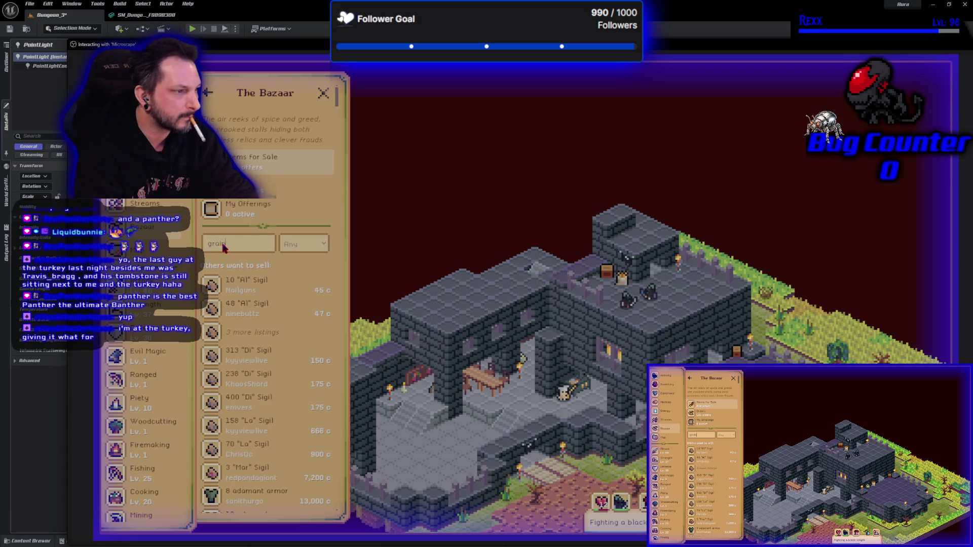
# Search the Bazaar for grain and enter 200 as the quantity on the 1,500 grain offer
pyautogui.write('grain')
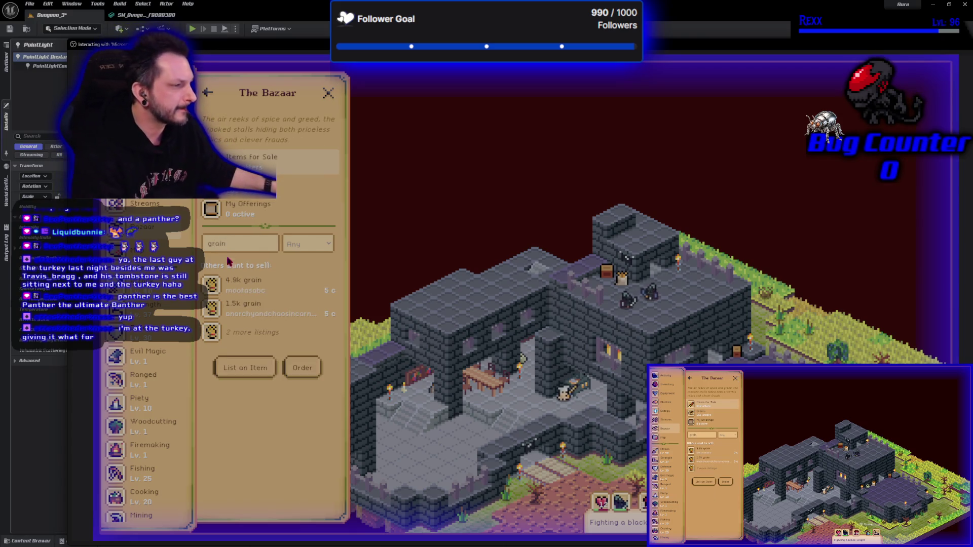
pyautogui.click(248, 305)
pyautogui.click(253, 286)
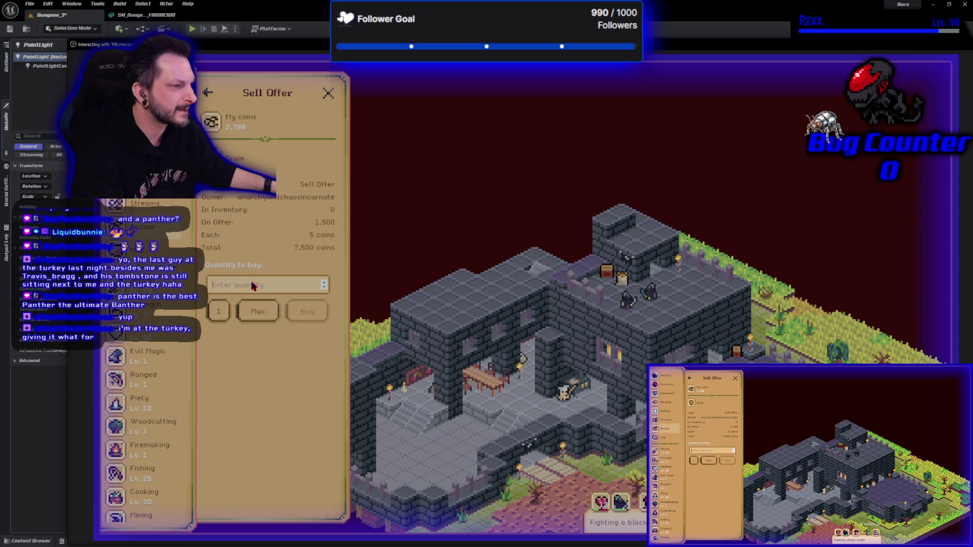
pyautogui.write('200')
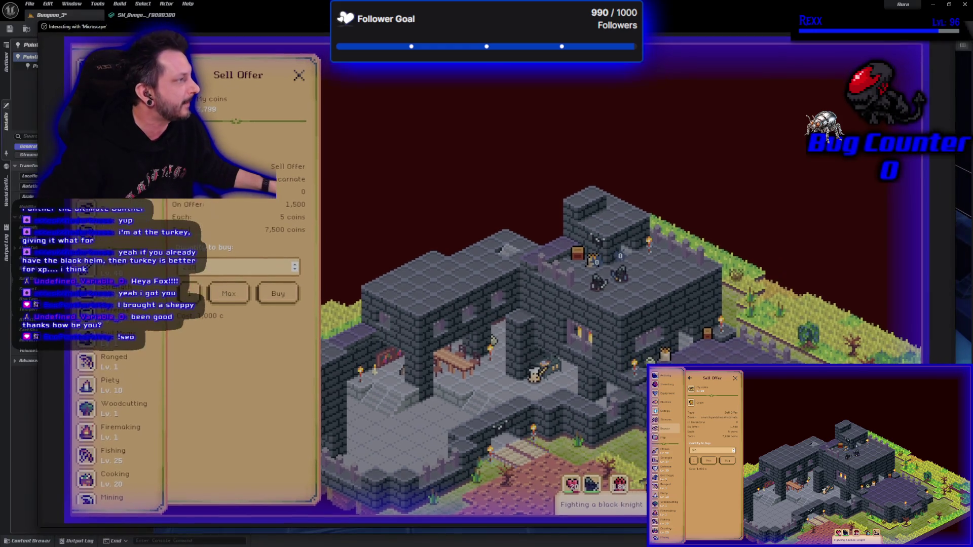
pyautogui.scroll(-5, 97, 470)
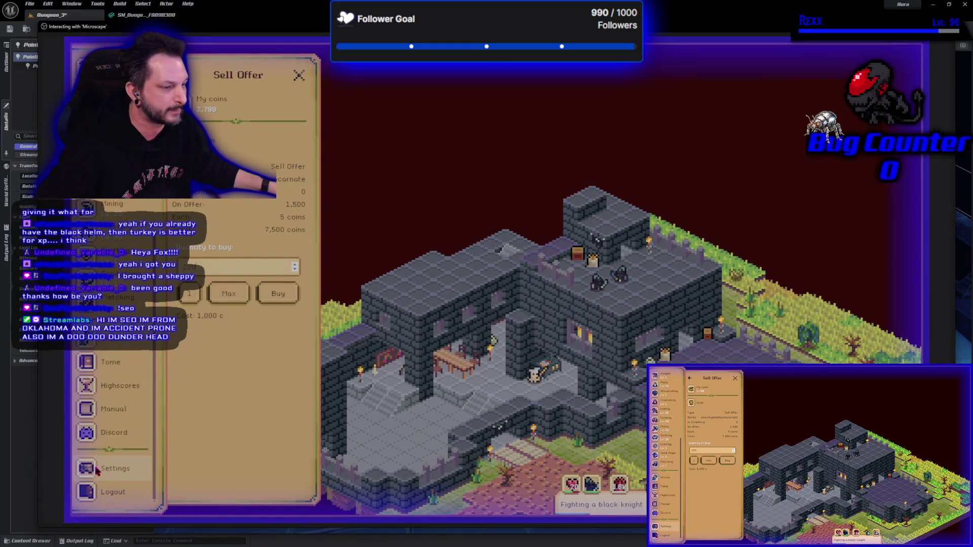
pyautogui.scroll(5, 116, 472)
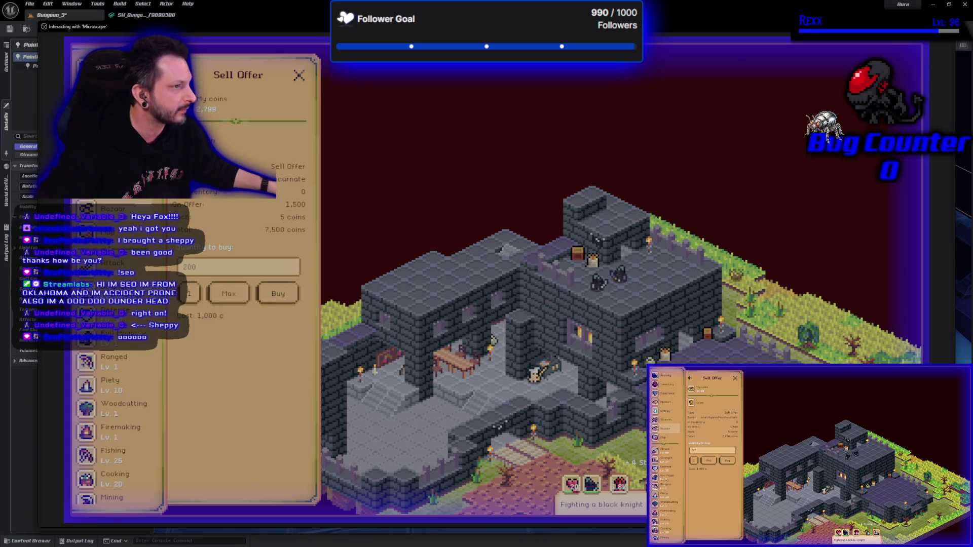
pyautogui.press('Escape')
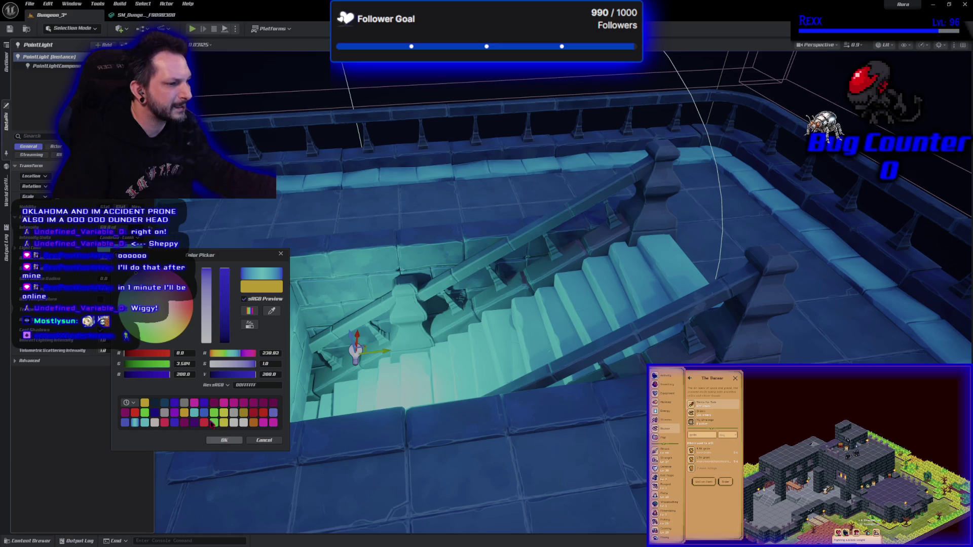
# Tune the point light's hue and saturation toward a vivid magenta-purple on the colour wheel
pyautogui.moveTo(135, 272); pyautogui.dragTo(194, 299)
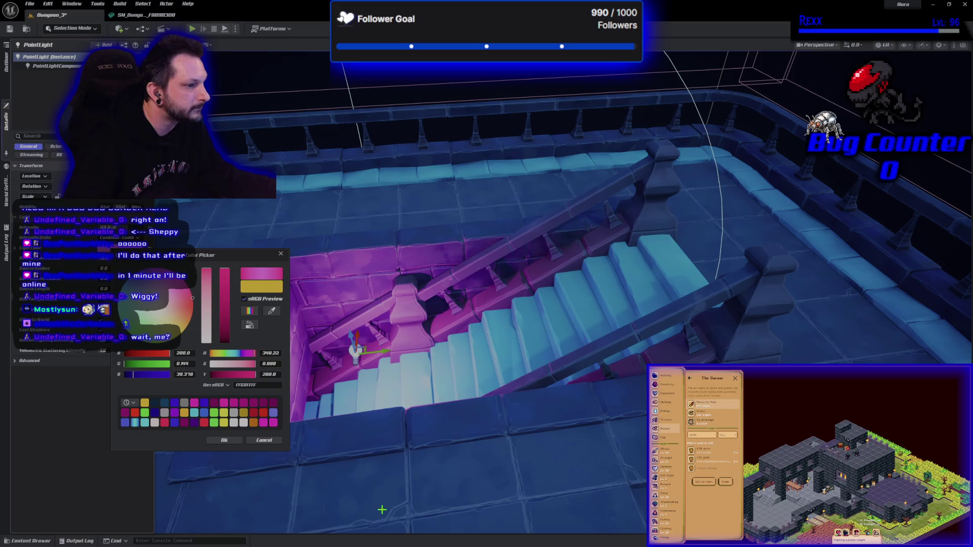
pyautogui.click(242, 403)
pyautogui.moveTo(196, 287); pyautogui.dragTo(190, 278)
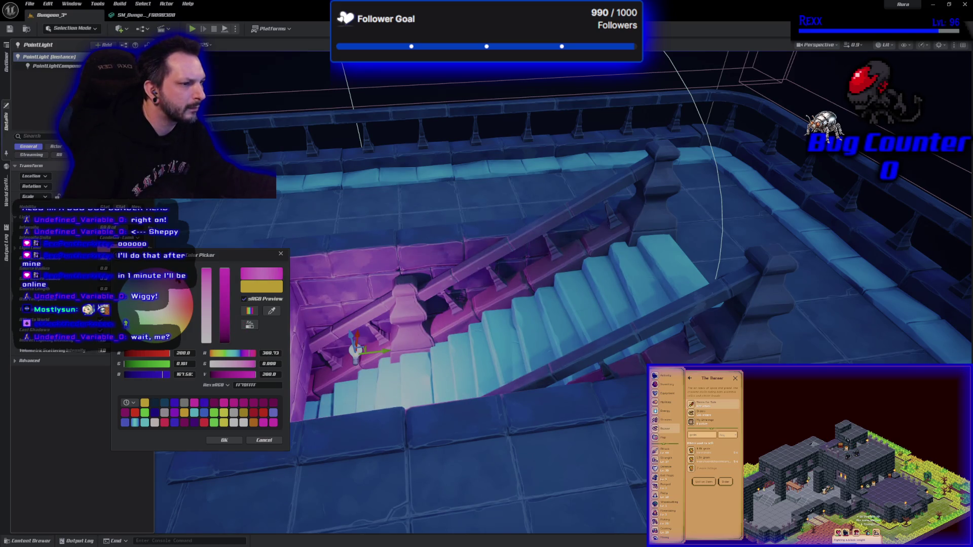
pyautogui.click(180, 283)
pyautogui.click(190, 291)
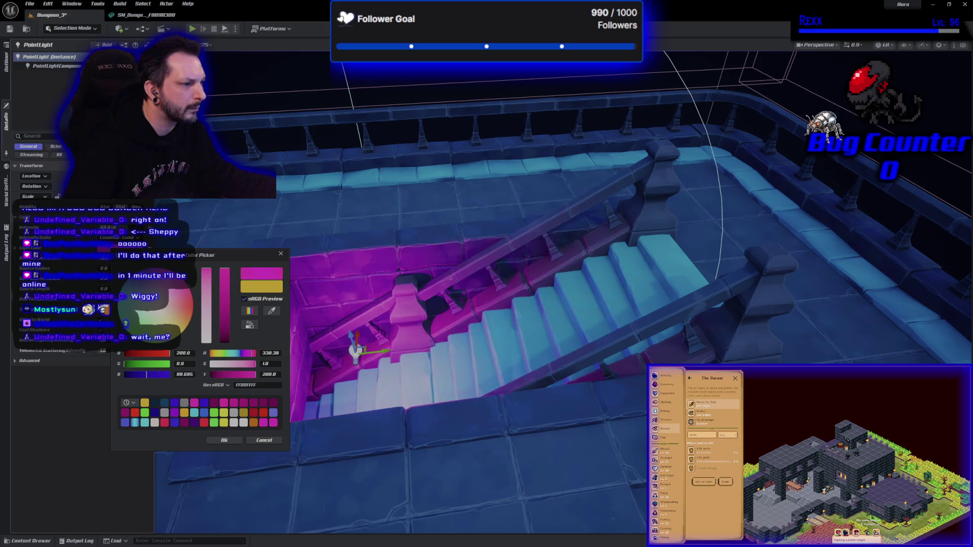
pyautogui.click(189, 287)
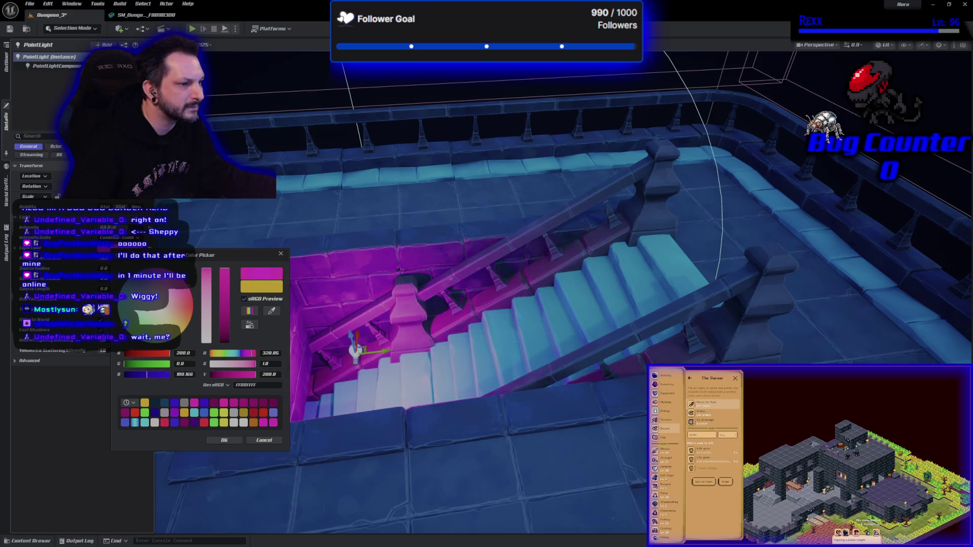
pyautogui.click(189, 286)
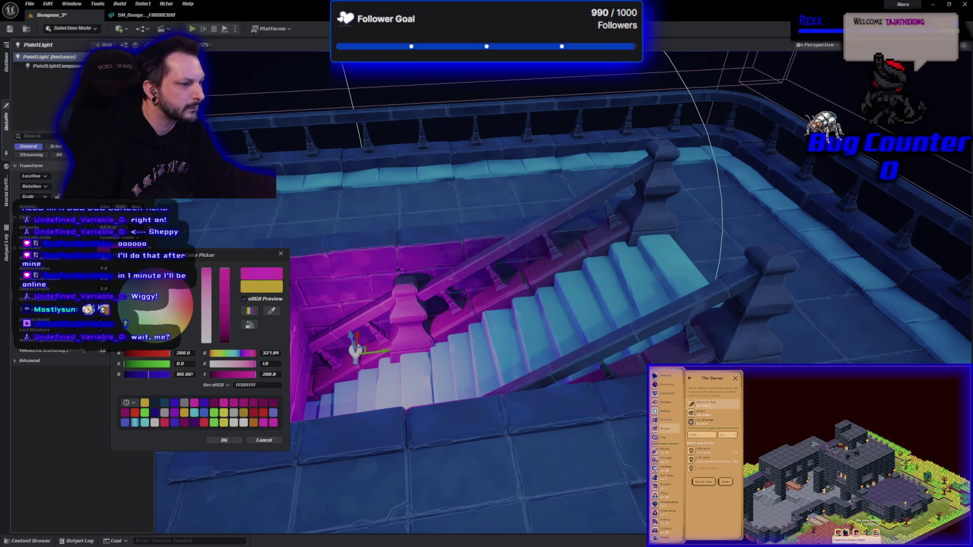
pyautogui.click(271, 412)
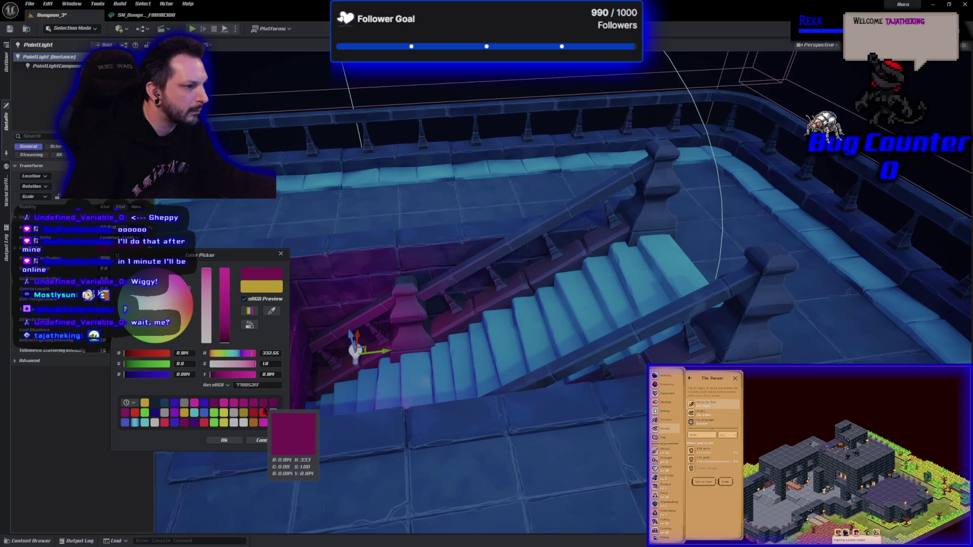
pyautogui.click(244, 406)
pyautogui.click(244, 408)
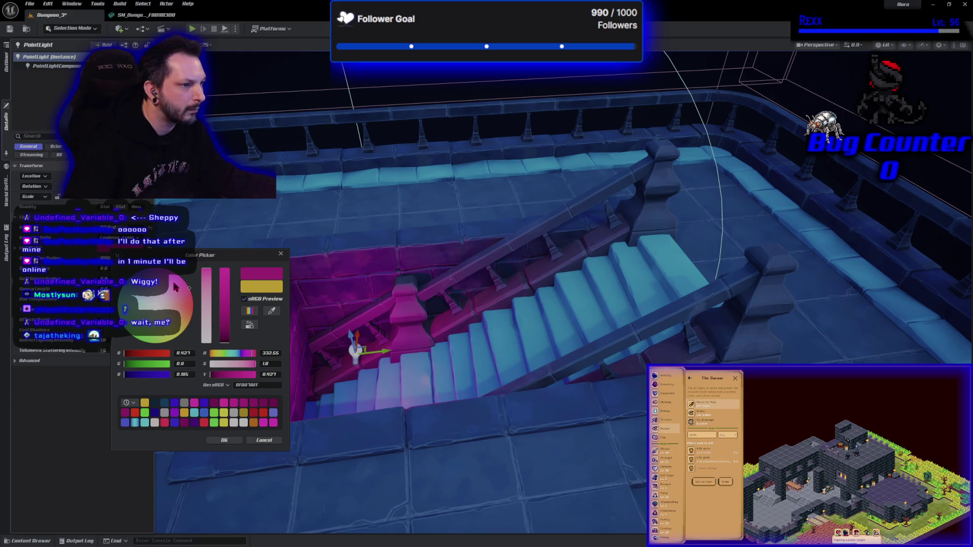
pyautogui.moveTo(175, 279); pyautogui.dragTo(160, 269)
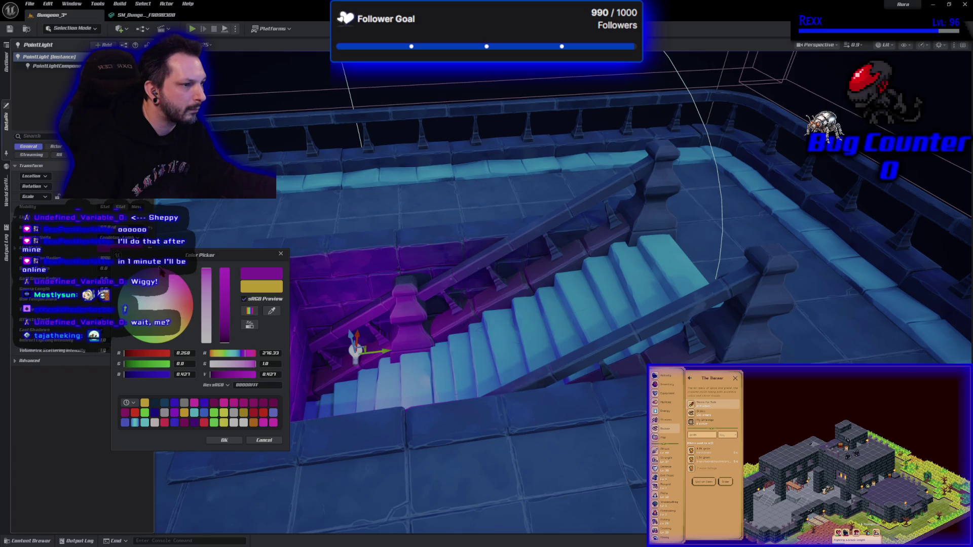
# Settle on a bright purple-magenta with brightness 15.625 and apply the colour
pyautogui.click(226, 326)
pyautogui.moveTo(227, 328); pyautogui.dragTo(225, 340)
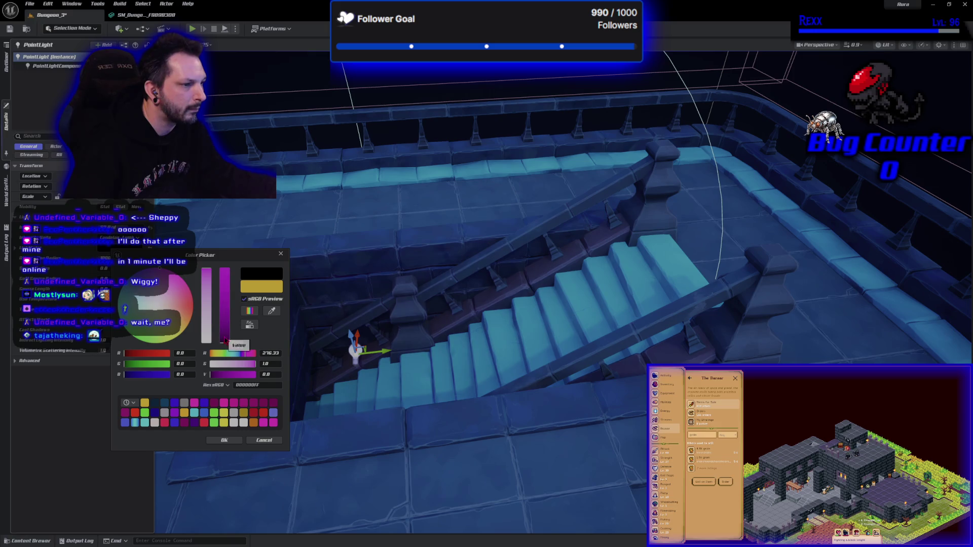
pyautogui.click(225, 339)
pyautogui.click(225, 338)
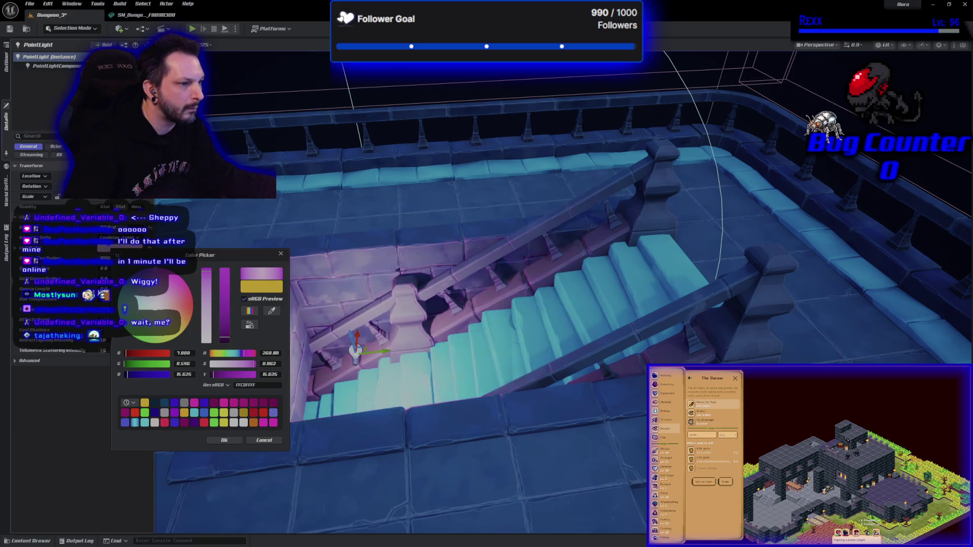
pyautogui.click(206, 282)
pyautogui.moveTo(207, 282)
pyautogui.mouseDown()
pyautogui.moveTo(207, 268)
pyautogui.moveTo(206, 277)
pyautogui.mouseUp()
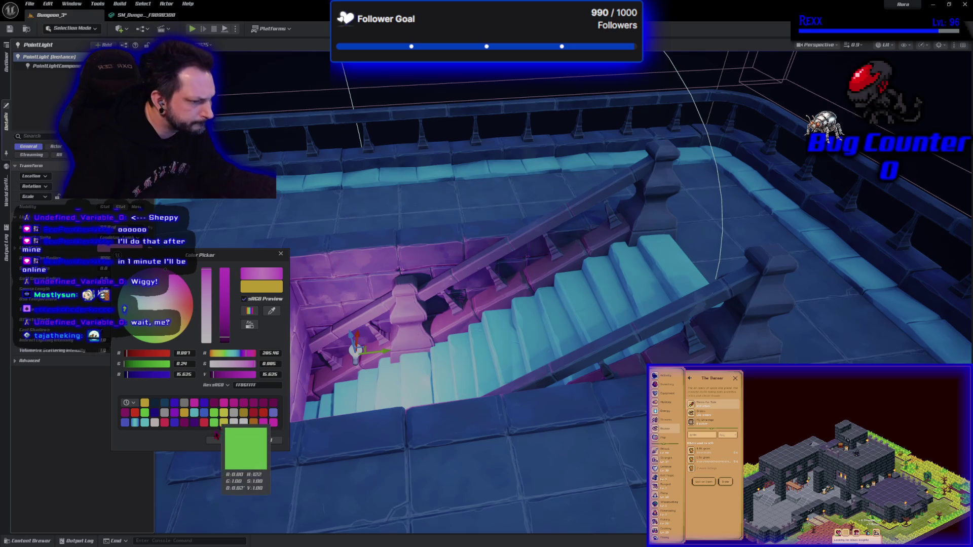
pyautogui.click(184, 424)
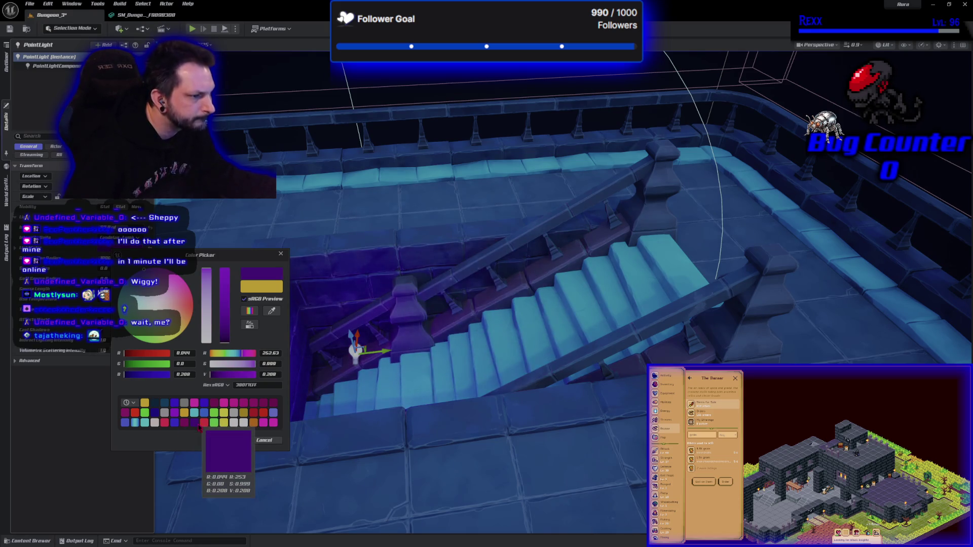
pyautogui.click(227, 326)
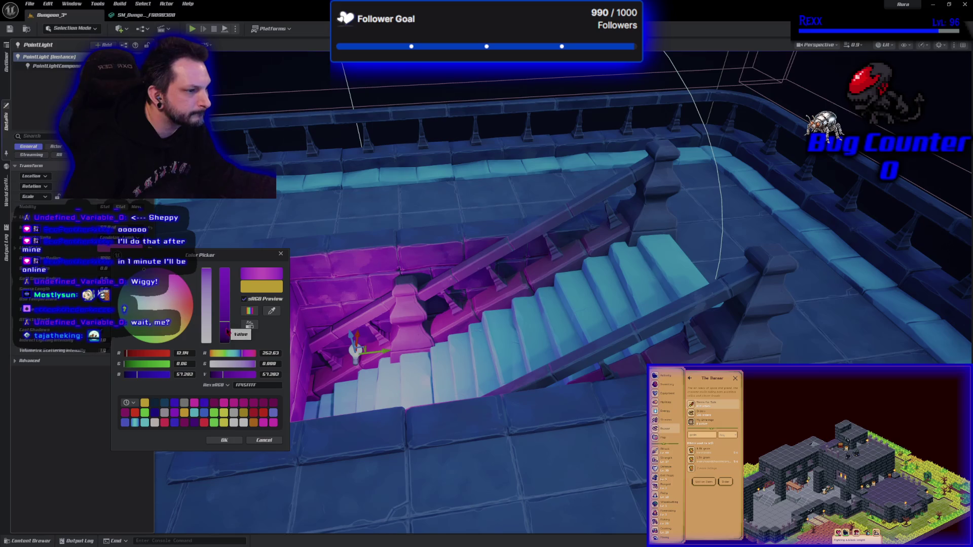
pyautogui.moveTo(226, 335); pyautogui.dragTo(224, 343)
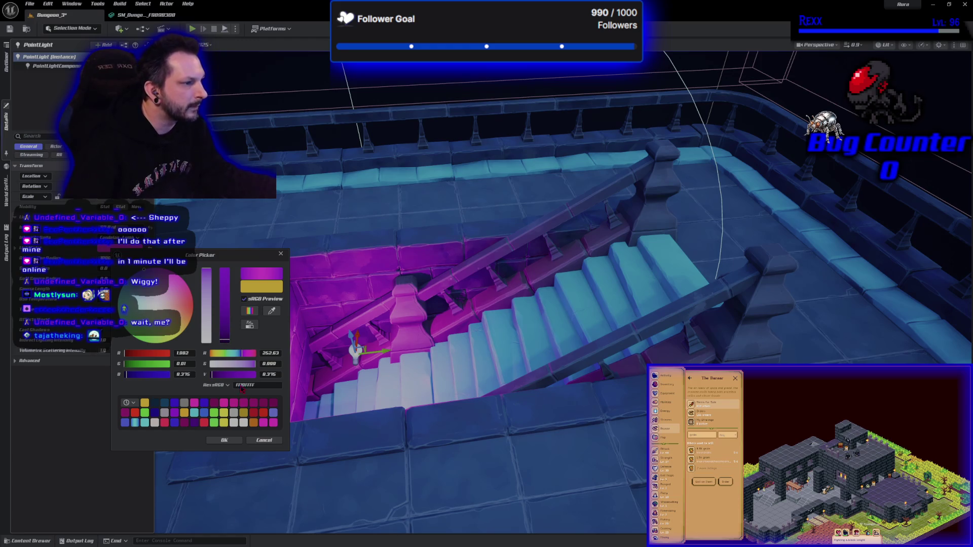
pyautogui.click(219, 441)
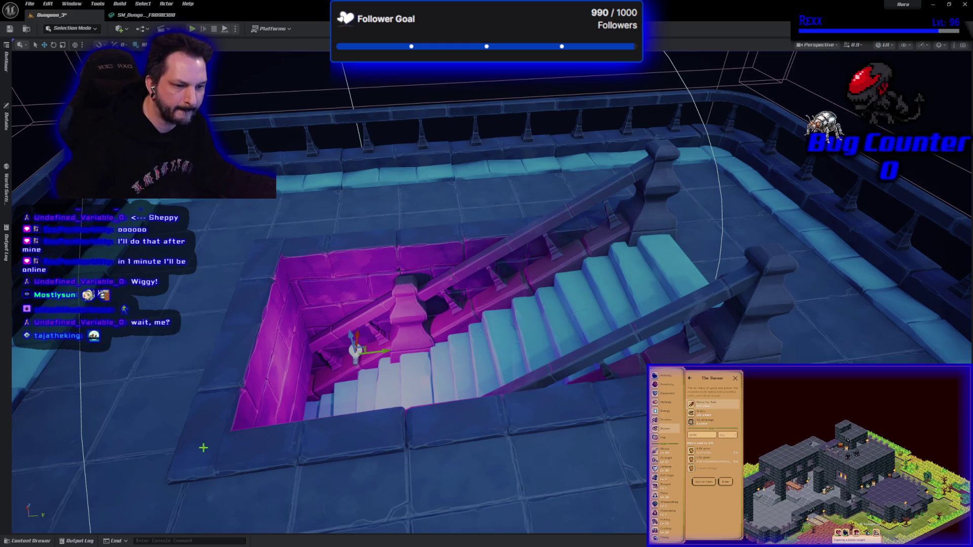
# Close the Content Drawer, select the staircase point light and show its Details
pyautogui.click(28, 541)
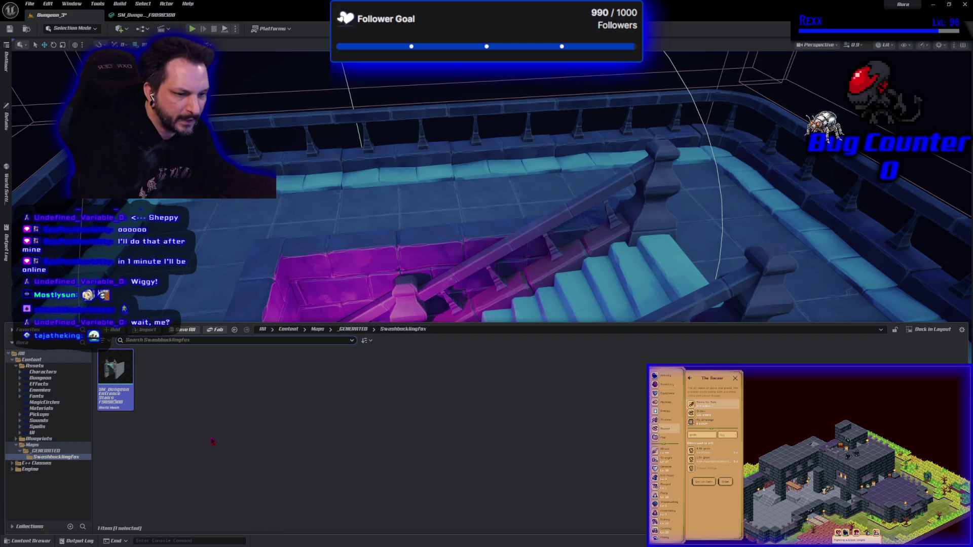
pyautogui.click(211, 441)
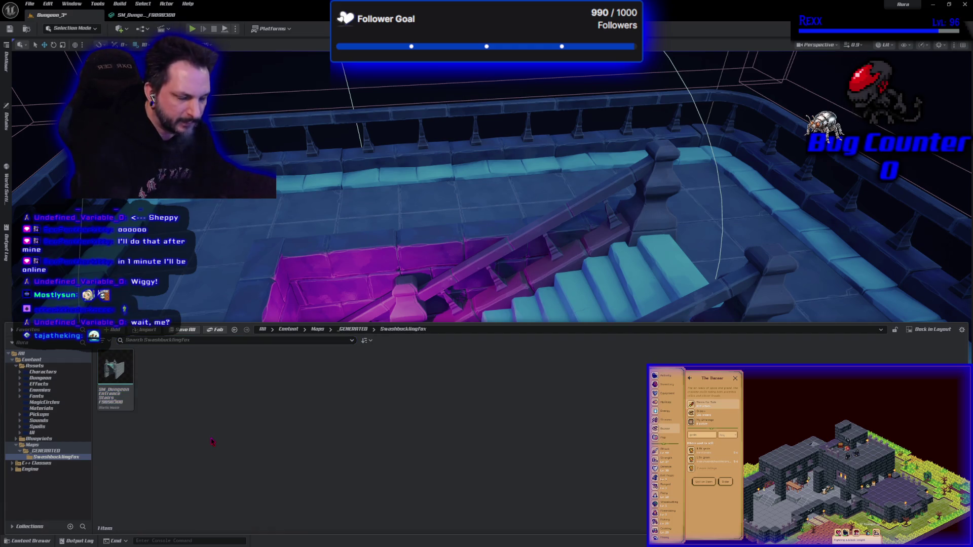
pyautogui.click(213, 236)
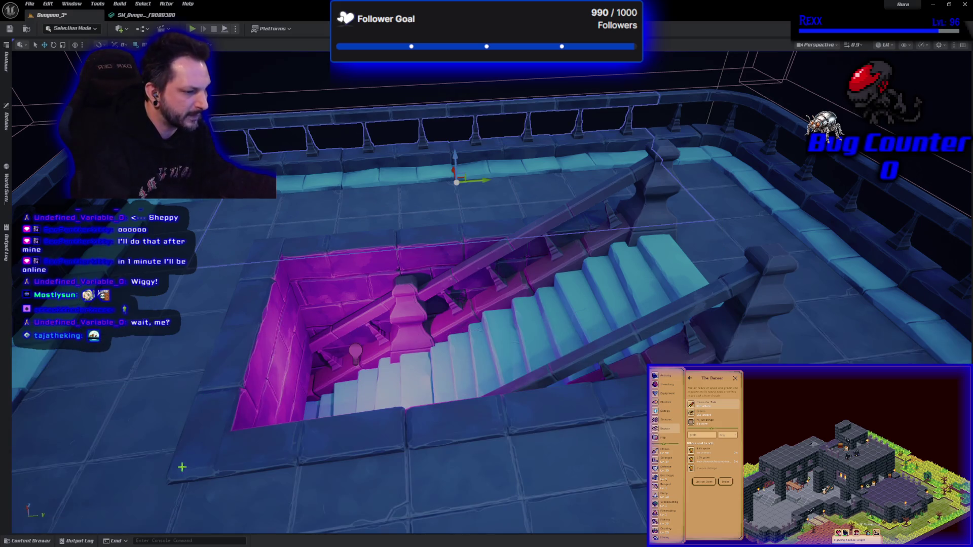
pyautogui.click(355, 351)
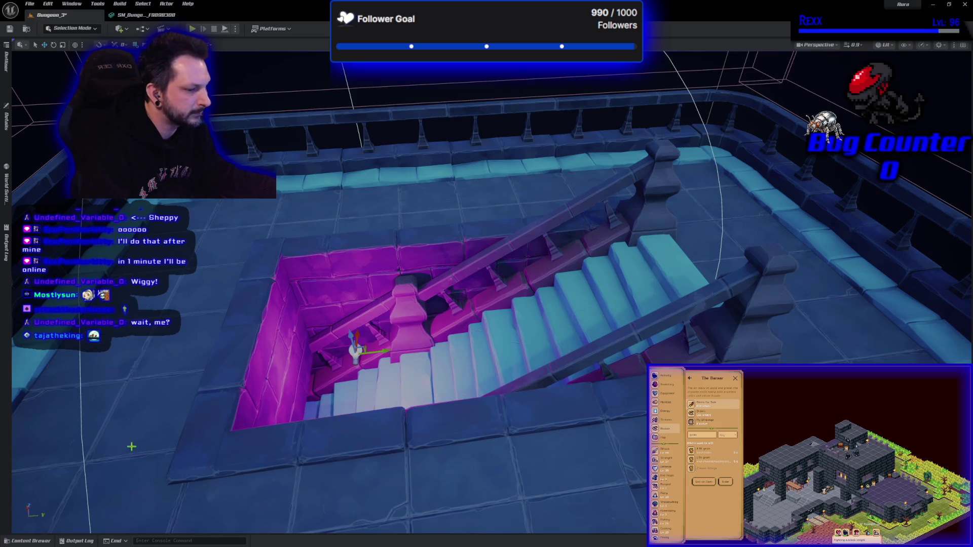
pyautogui.click(10, 131)
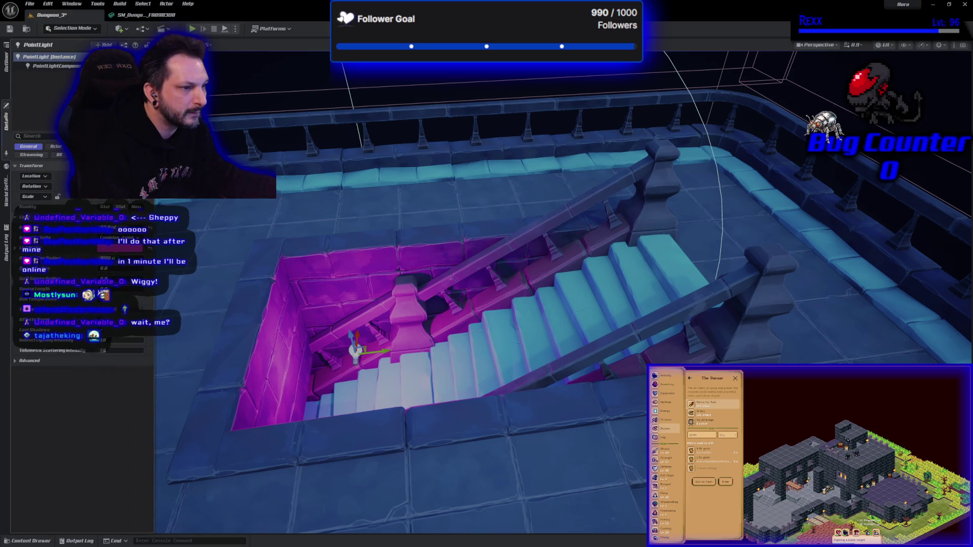
# Change the point light's Light Color to purple (BF00FF)
pyautogui.click(118, 250)
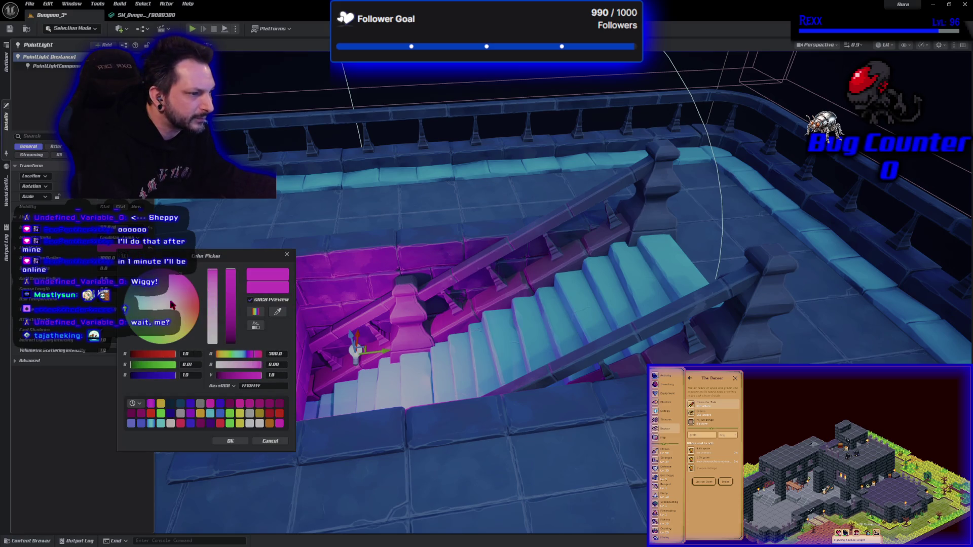
pyautogui.click(161, 271)
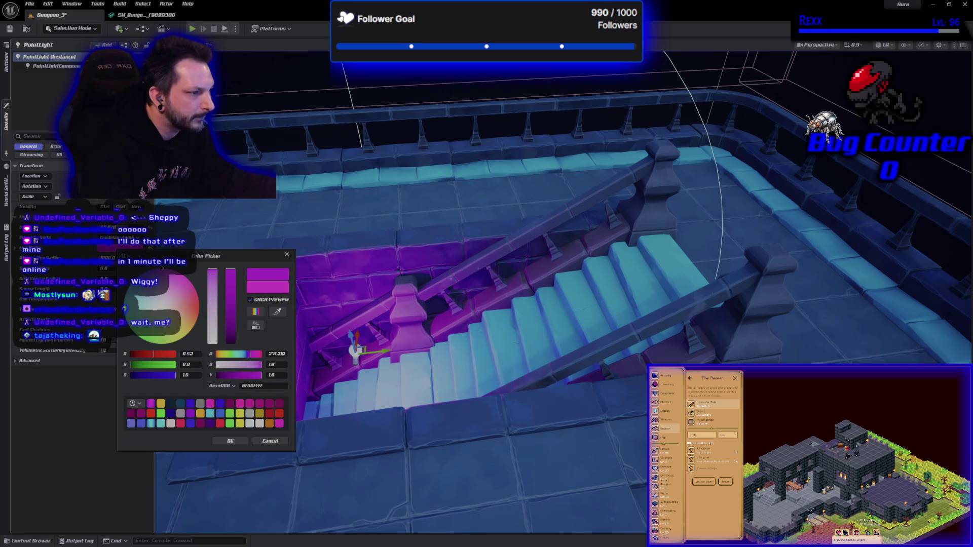
pyautogui.click(236, 443)
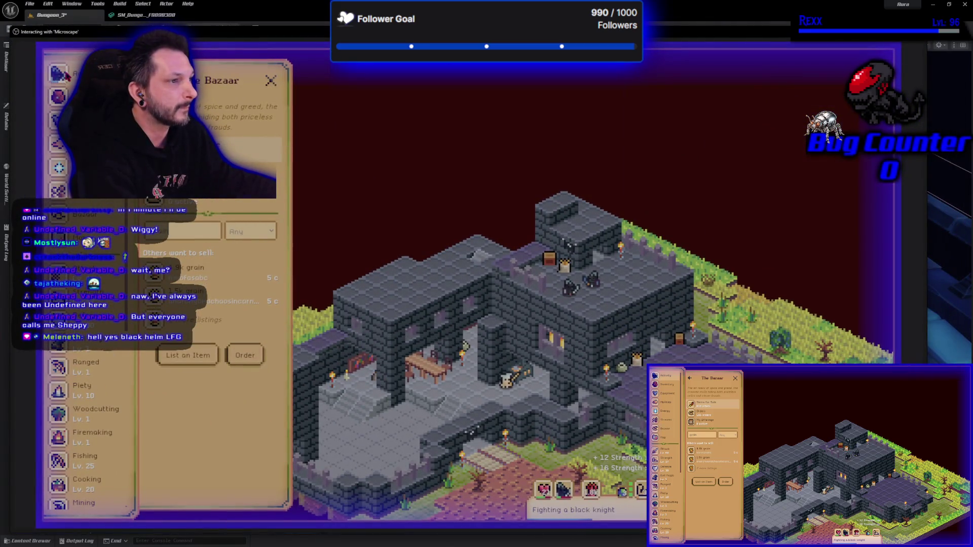
# Switch Microscape to the Activity & Loot page, then dismiss the game to return to Unreal
pyautogui.click(58, 74)
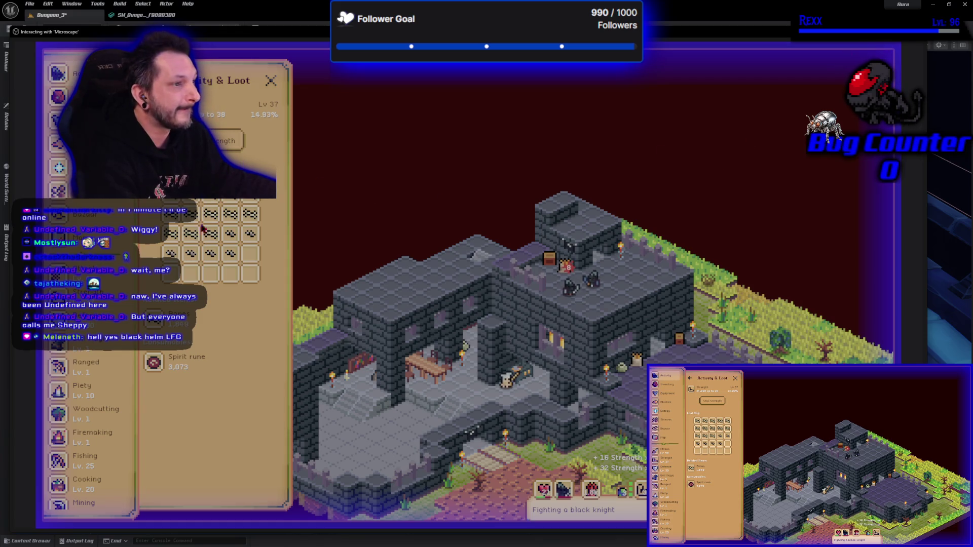
pyautogui.press('Escape')
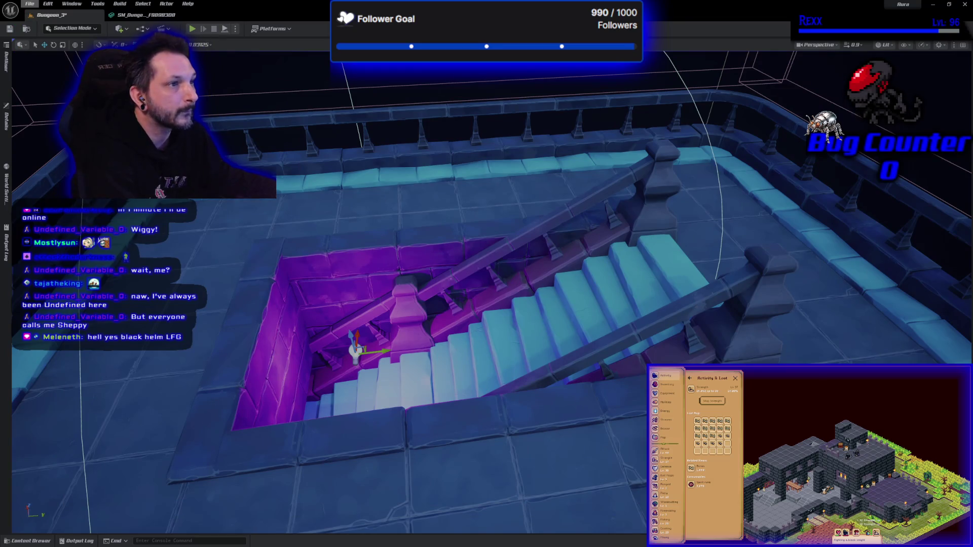
# Save the Dungeon_3 level and all changed assets with File > Save All
pyautogui.click(29, 5)
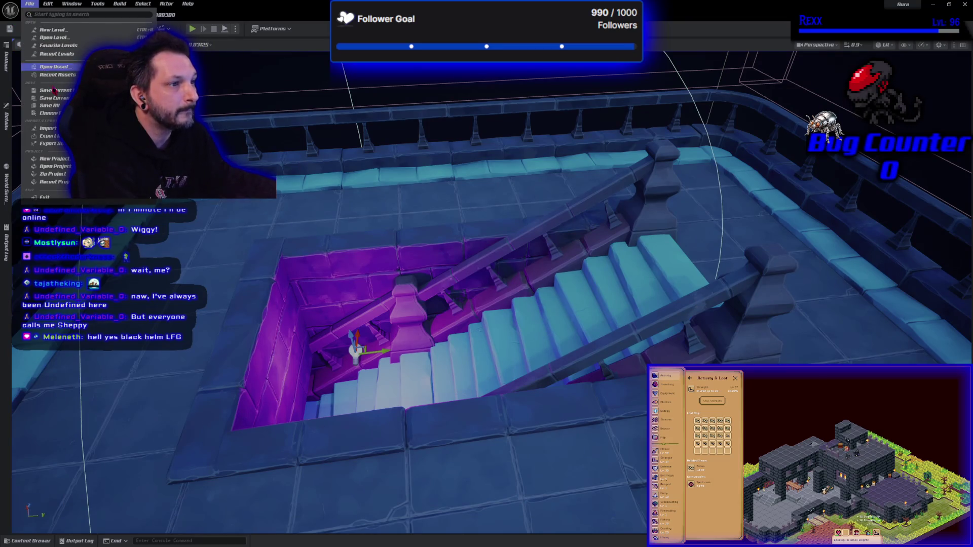
pyautogui.click(56, 109)
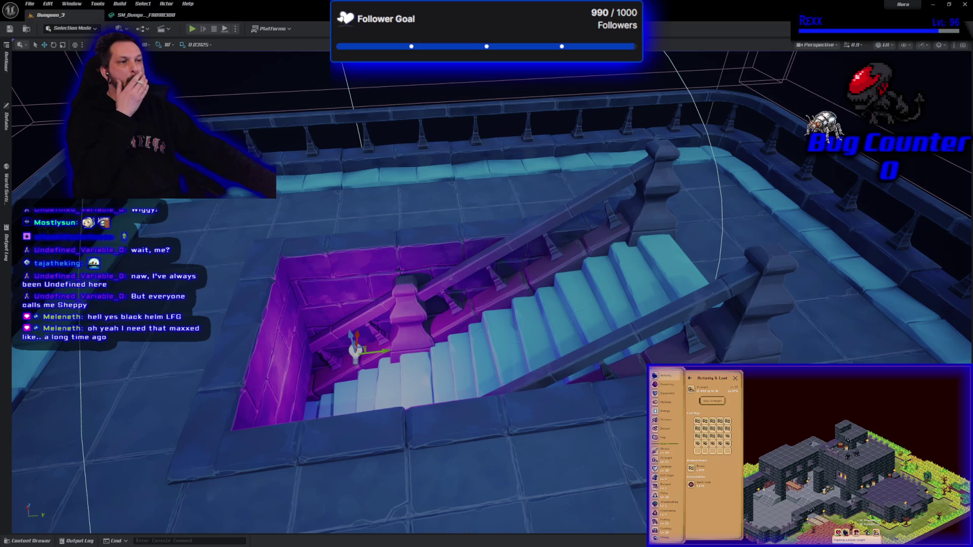
# Play-test Dungeon_3, walking the character down and back up the purple-lit staircase
pyautogui.click(193, 30)
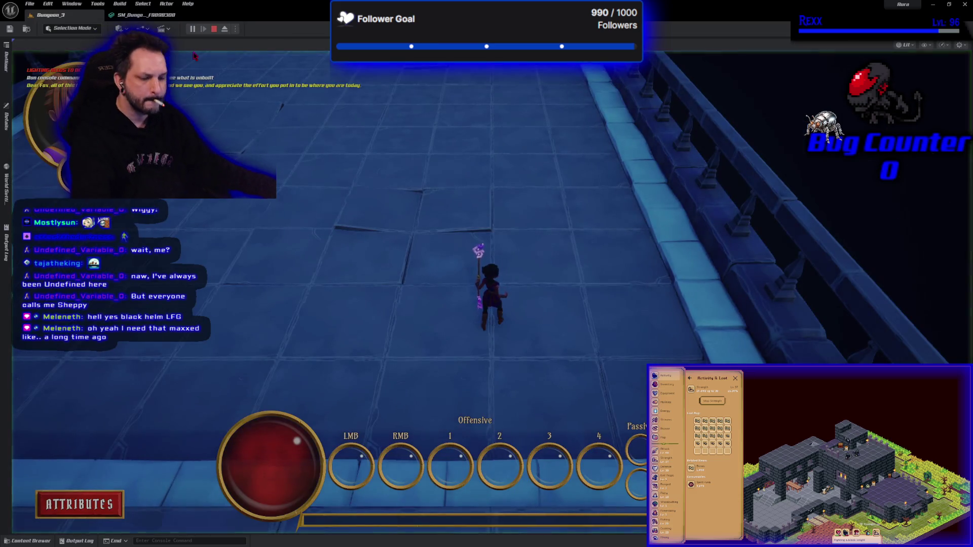
pyautogui.press('w')
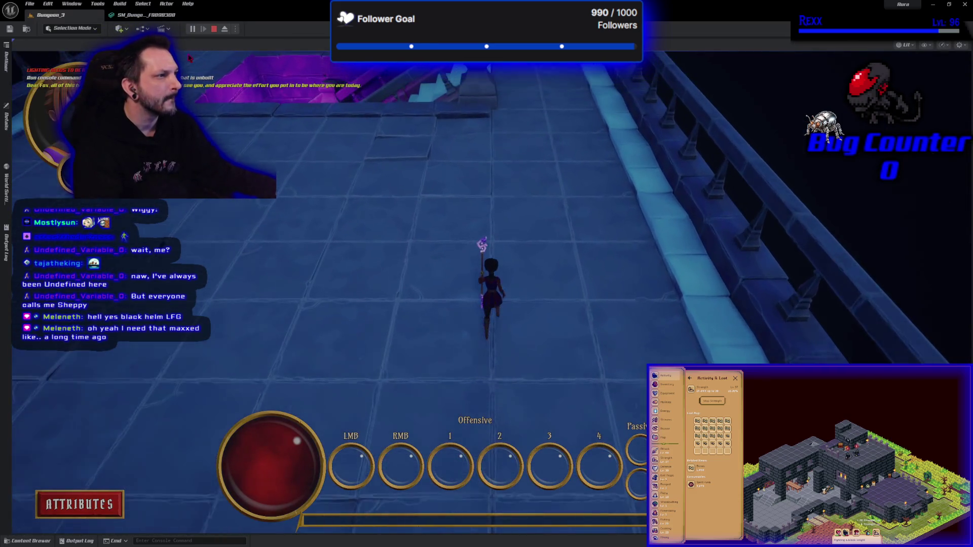
pyautogui.press('a')
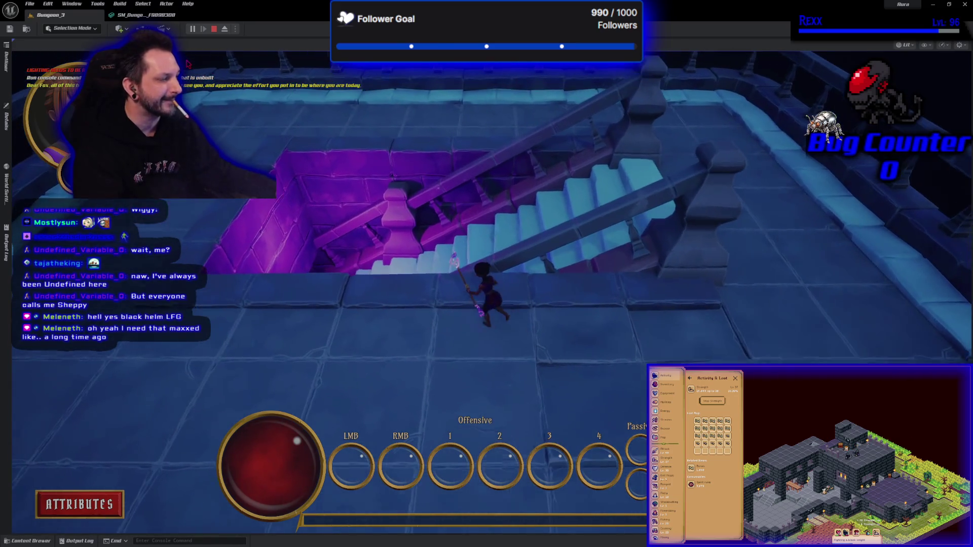
pyautogui.press('w')
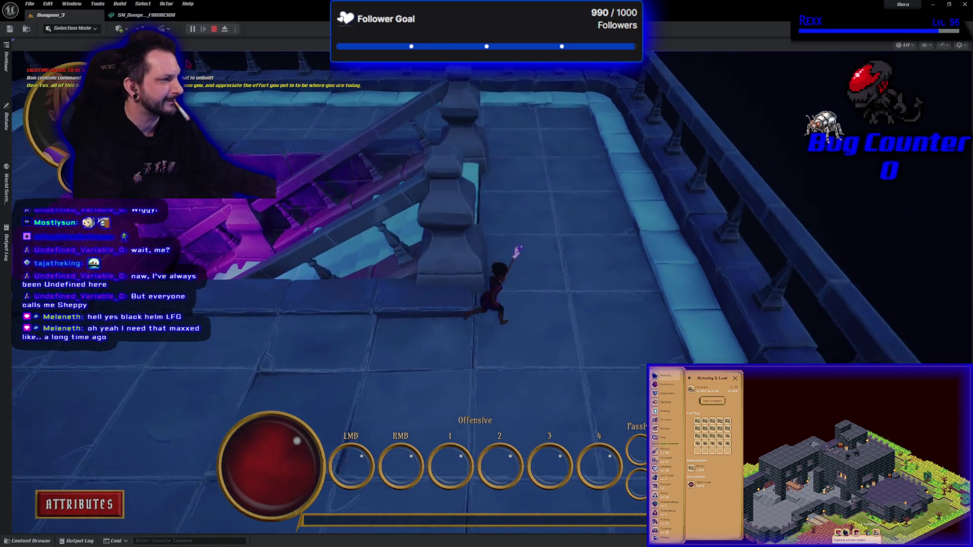
pyautogui.press('w')
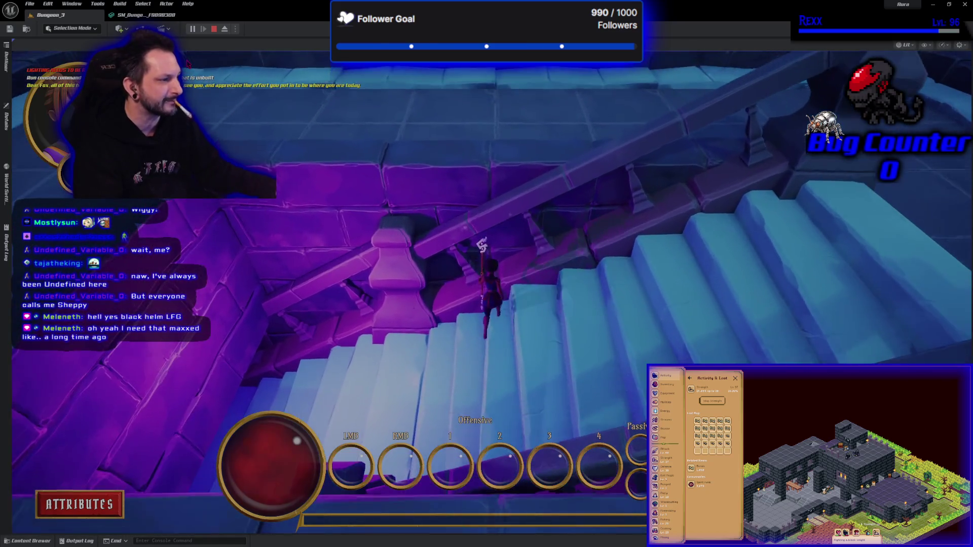
pyautogui.press('w')
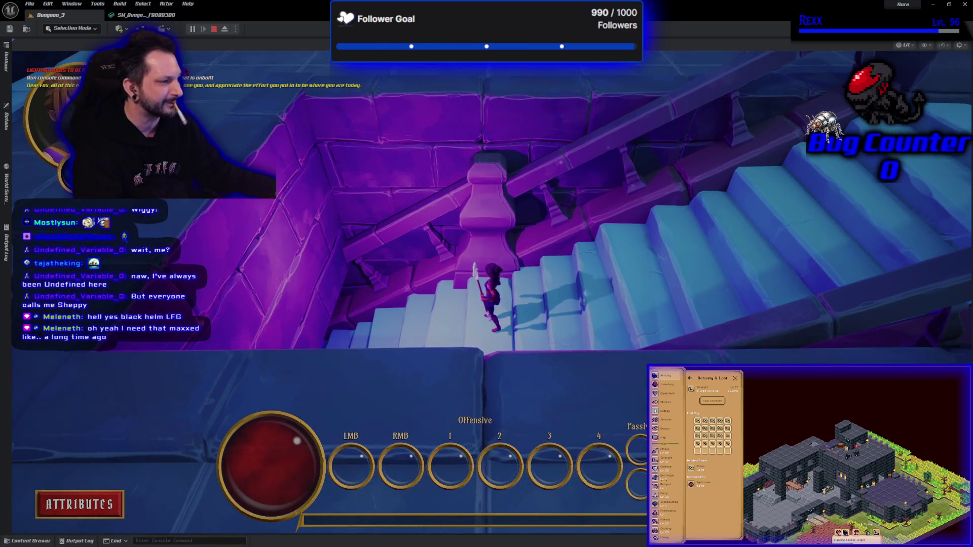
pyautogui.press('w')
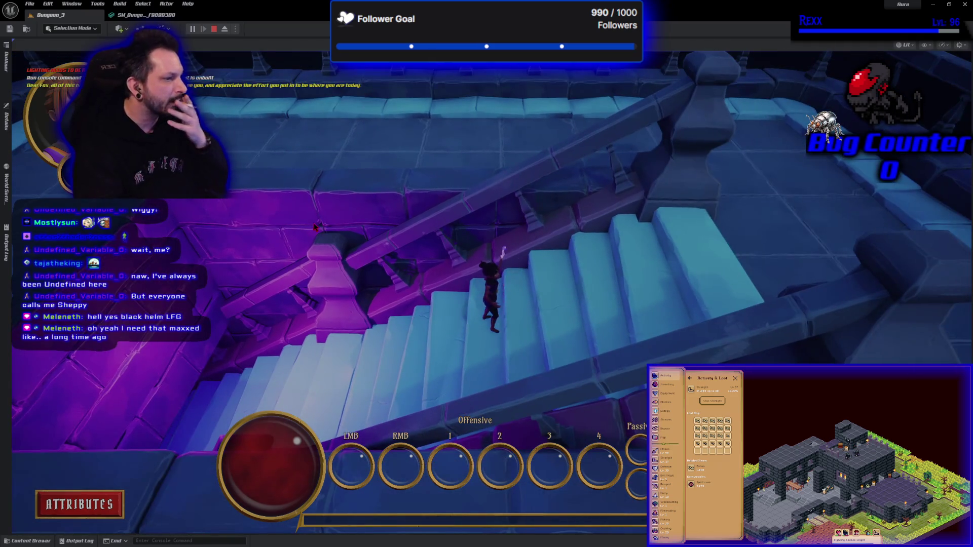
pyautogui.press('w')
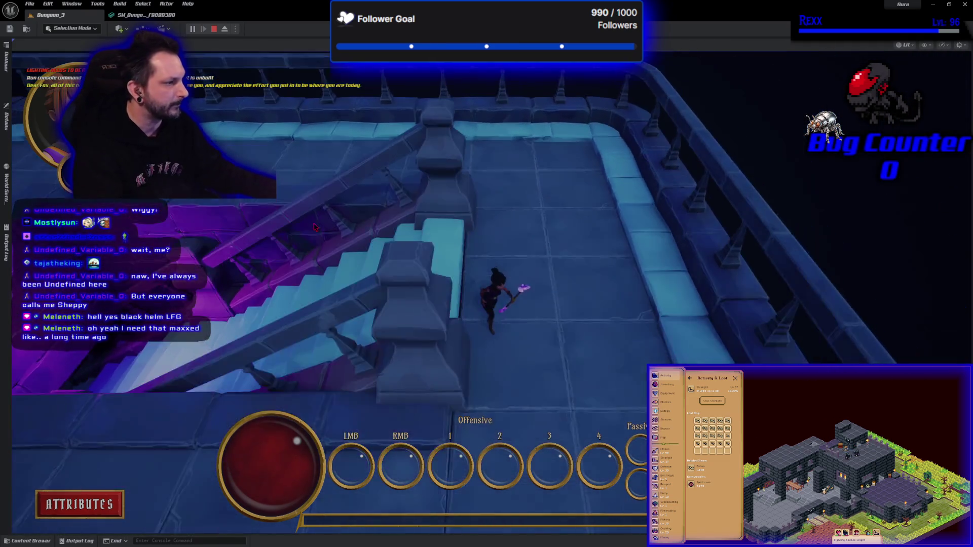
pyautogui.click(588, 157)
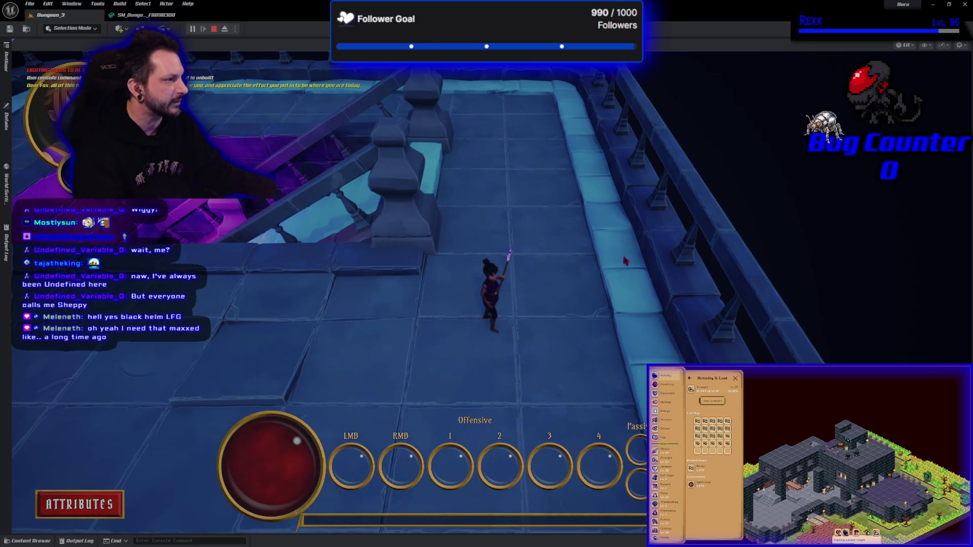
pyautogui.press('w')
pyautogui.press('w')
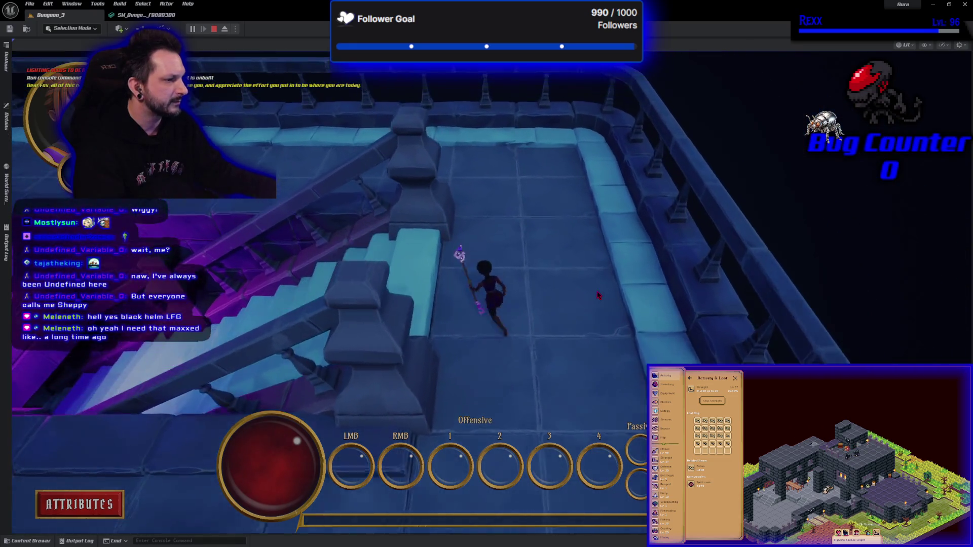
pyautogui.press('w')
pyautogui.press('w')
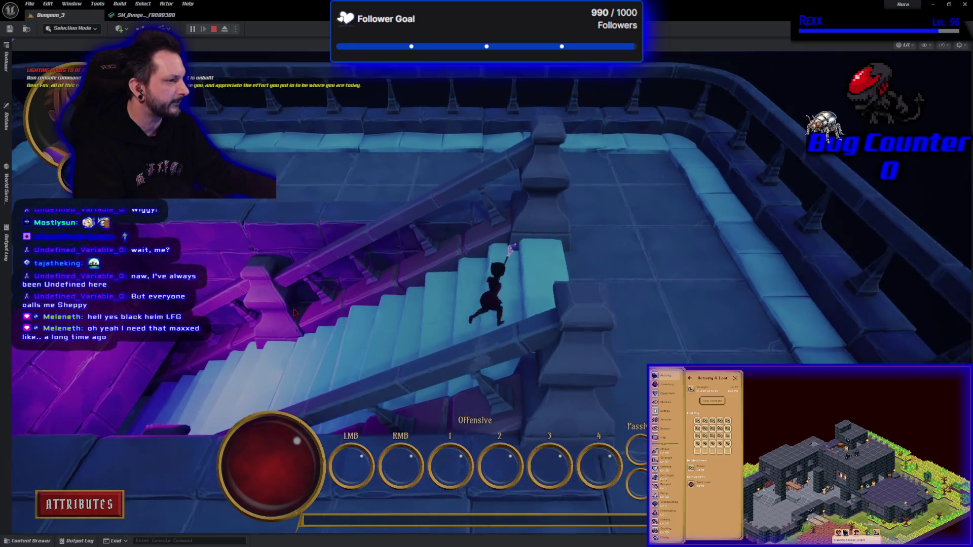
pyautogui.press('w')
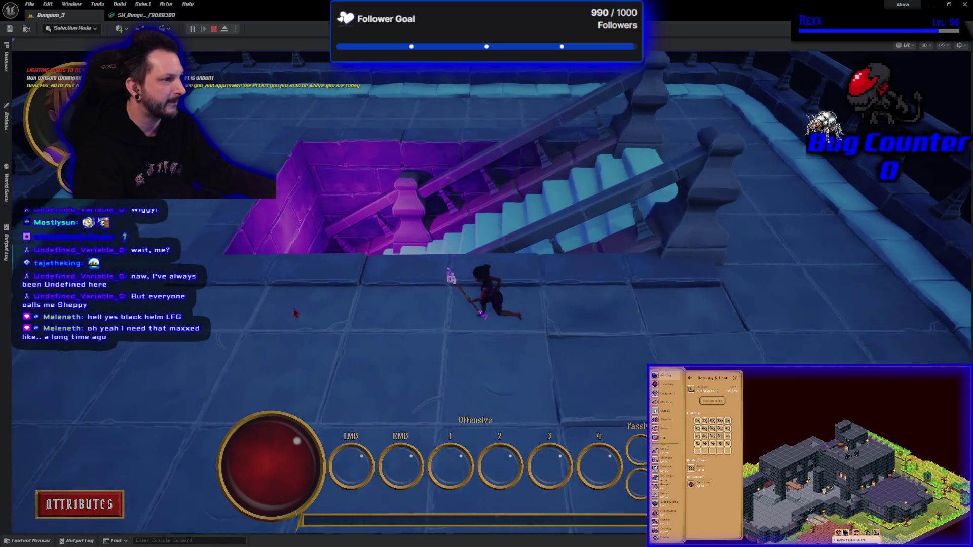
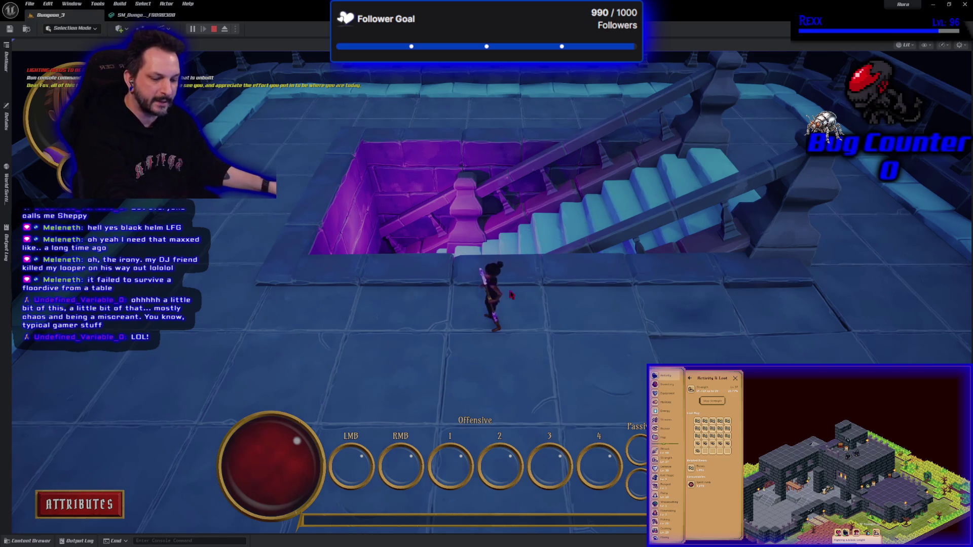
# Walk the play-test character past the stair pit, down into it, and back onto the floor
pyautogui.press('w')
pyautogui.press('a')
pyautogui.press('d')
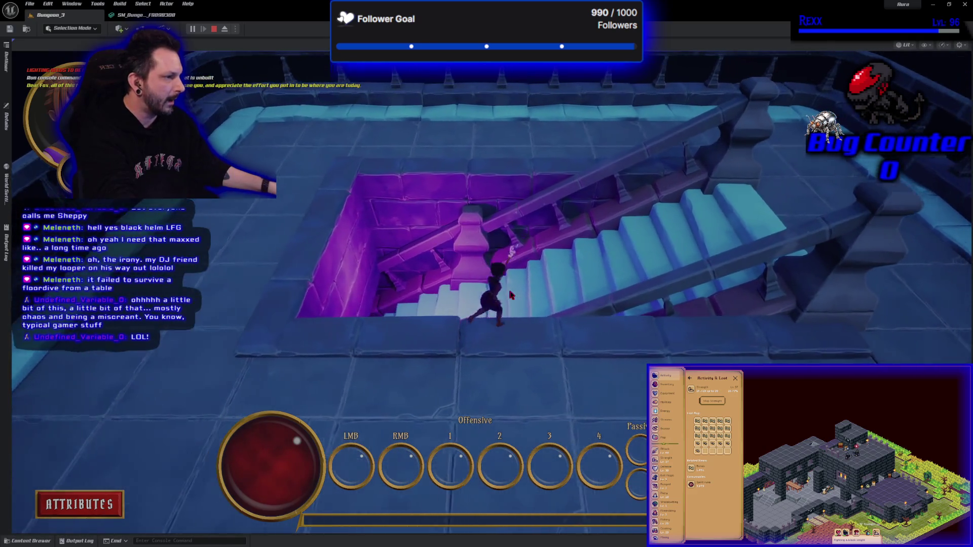
pyautogui.press('w')
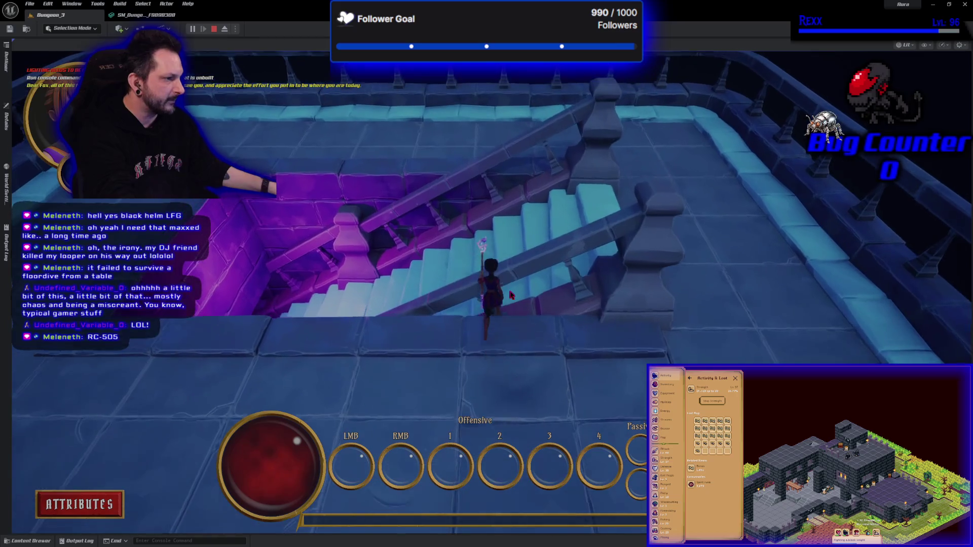
pyautogui.press('d')
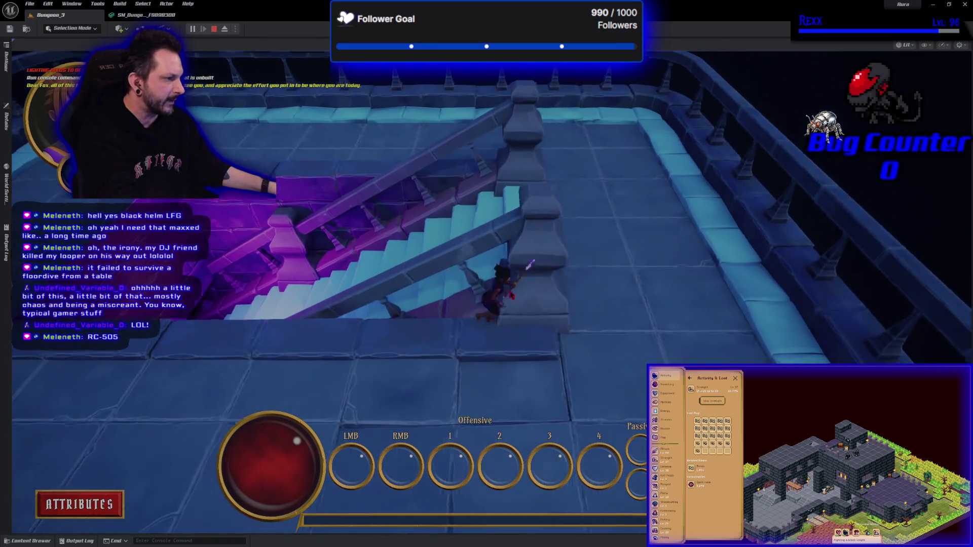
pyautogui.press('s')
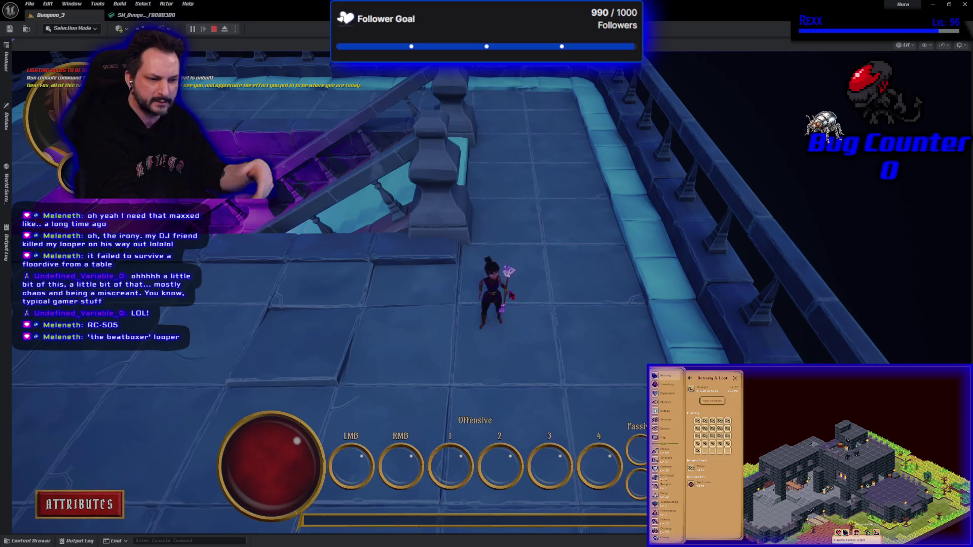
# Run the character up the staircase across the upper landing, then stop the play-test
pyautogui.press('w')
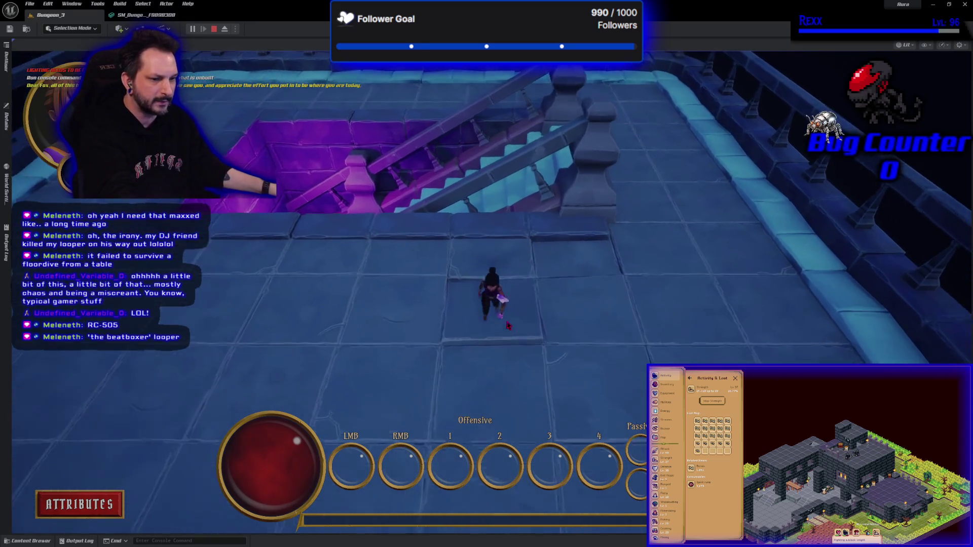
pyautogui.press('w')
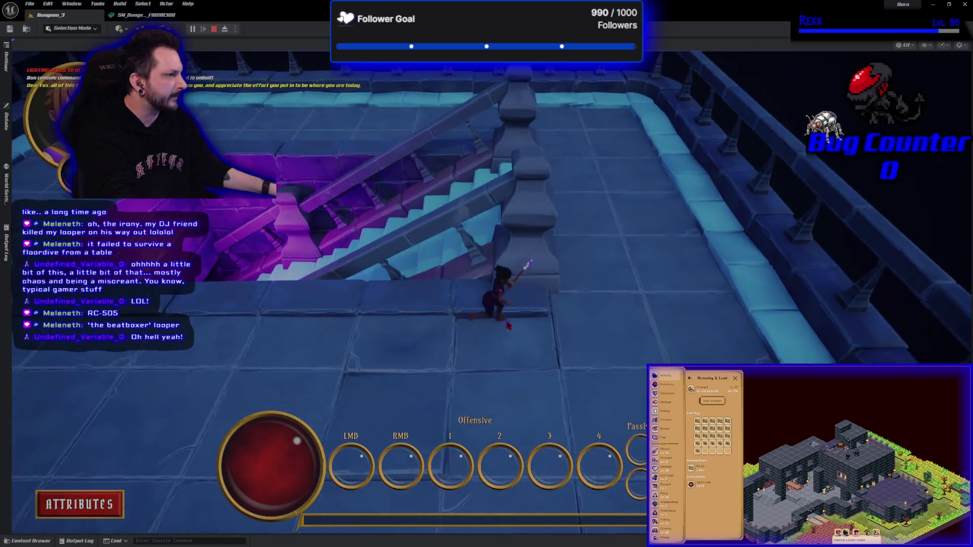
pyautogui.press('w')
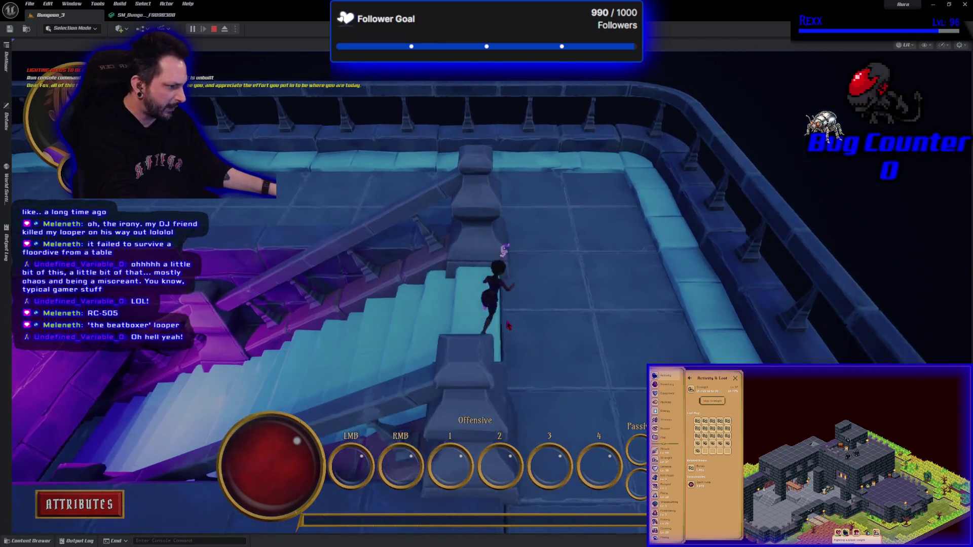
pyautogui.press('w')
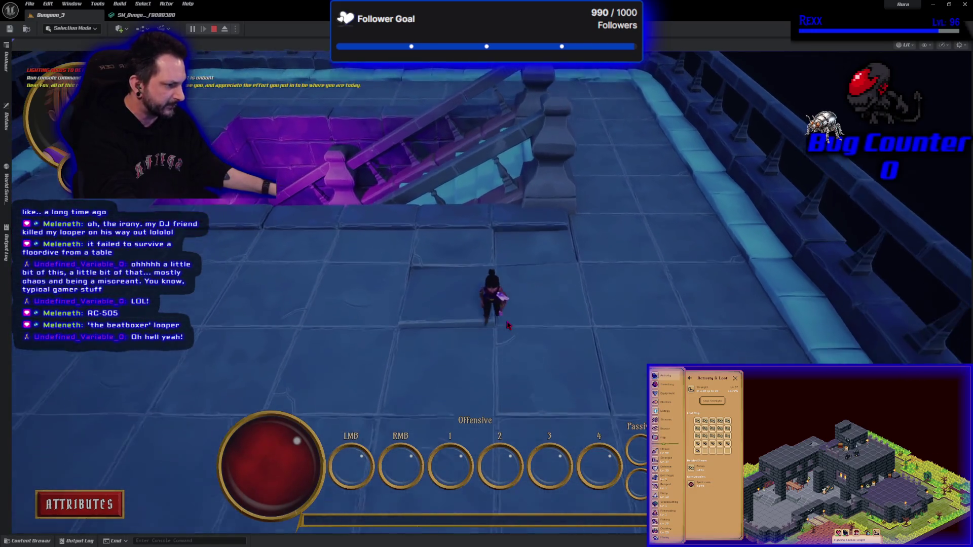
pyautogui.press('w')
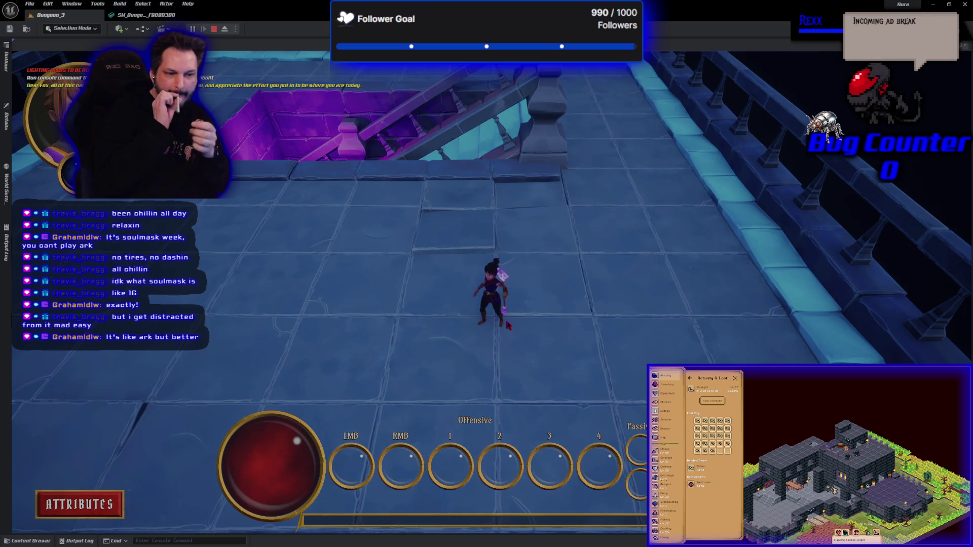
pyautogui.press('Escape')
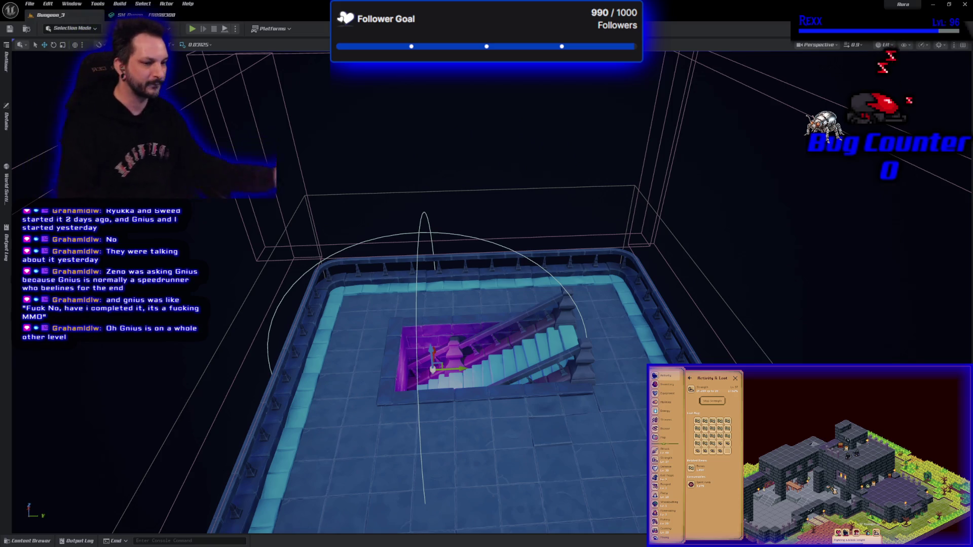
# Reframe the viewport on the stair room with its railed floor and purple-lit staircase
pyautogui.moveTo(276, 330)
pyautogui.mouseDown()
pyautogui.moveTo(640, 315)
pyautogui.moveTo(619, 326)
pyautogui.moveTo(543, 319)
pyautogui.moveTo(573, 349)
pyautogui.moveTo(587, 414)
pyautogui.moveTo(597, 338)
pyautogui.moveTo(571, 402)
pyautogui.moveTo(584, 397)
pyautogui.mouseUp()
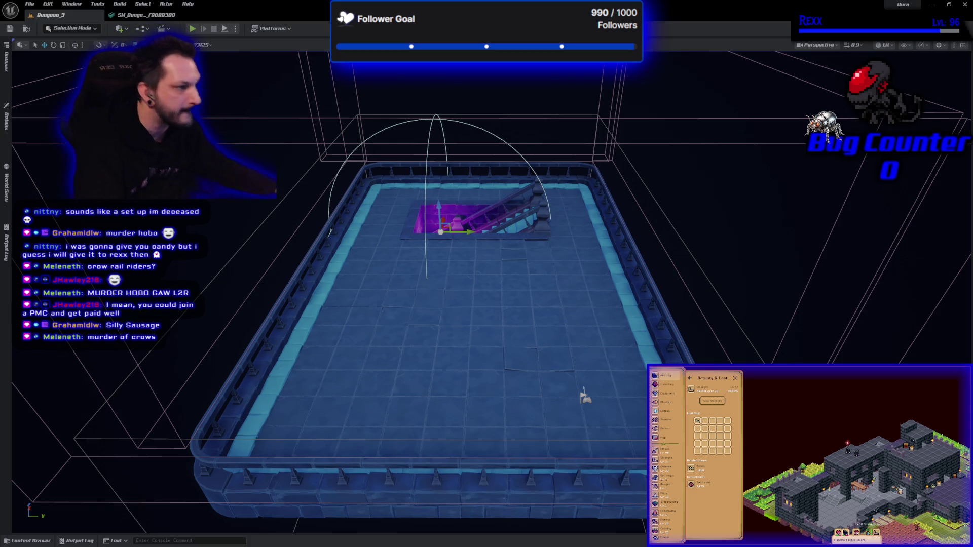
pyautogui.scroll(5, 517, 379)
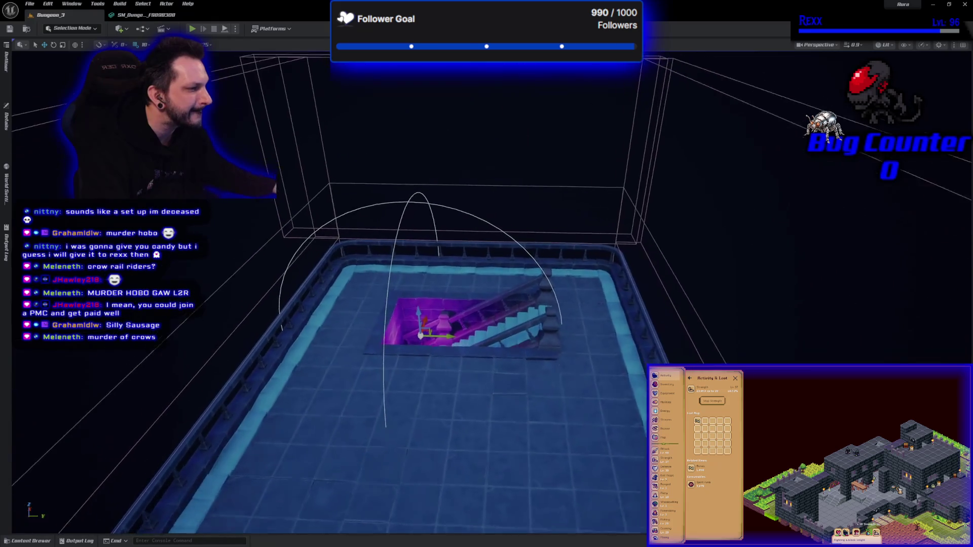
# Slide the purple light sideways and raise it above the stairs, deselect it, and save Dungeon_3
pyautogui.scroll(6, 351, 448)
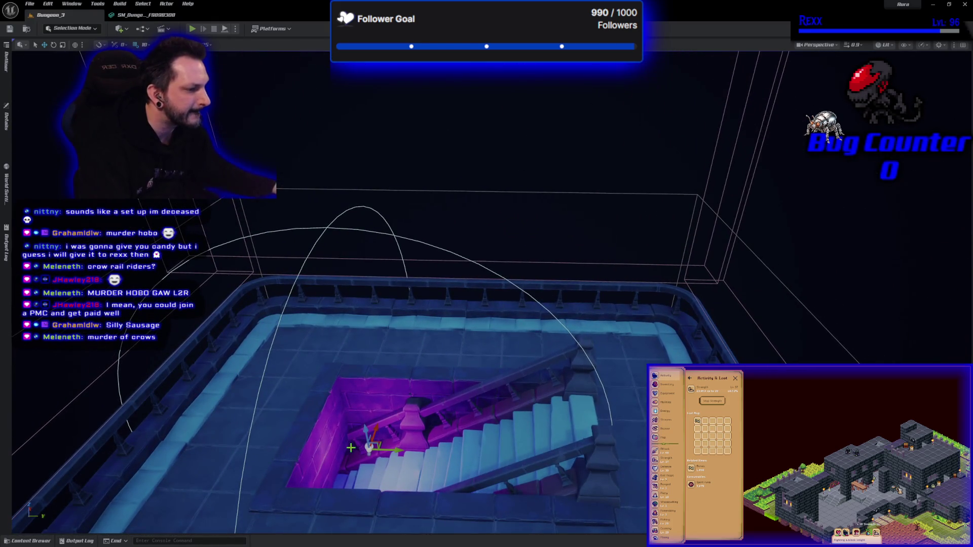
pyautogui.moveTo(390, 449); pyautogui.dragTo(525, 469)
pyautogui.moveTo(505, 436)
pyautogui.mouseDown()
pyautogui.moveTo(507, 324)
pyautogui.moveTo(492, 266)
pyautogui.moveTo(463, 281)
pyautogui.moveTo(467, 381)
pyautogui.mouseUp()
pyautogui.click(459, 369)
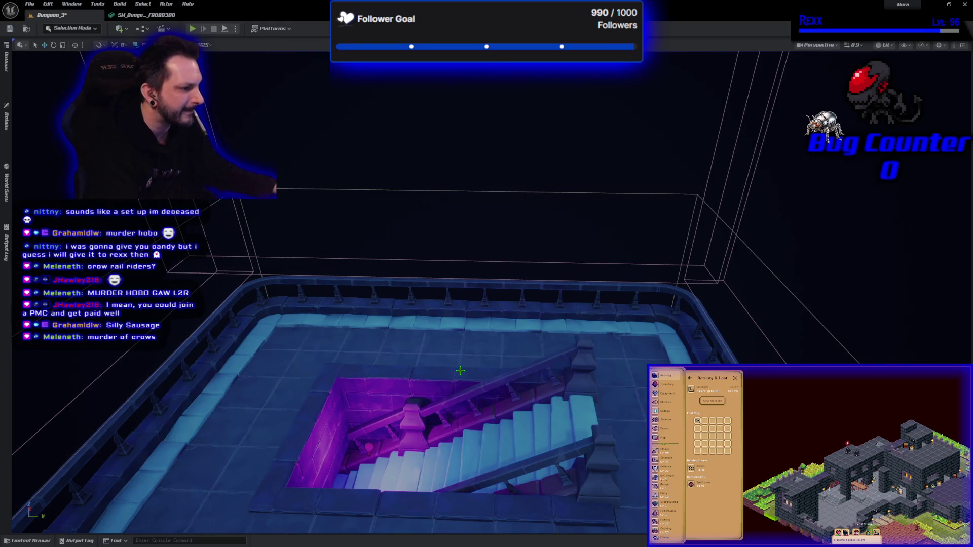
pyautogui.hotkey('ctrl', 's')
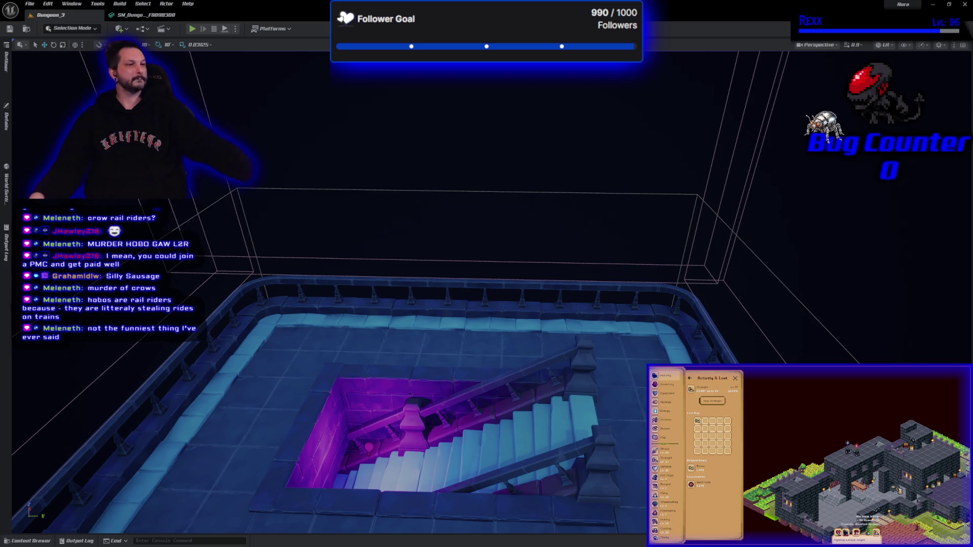
pyautogui.click(517, 442)
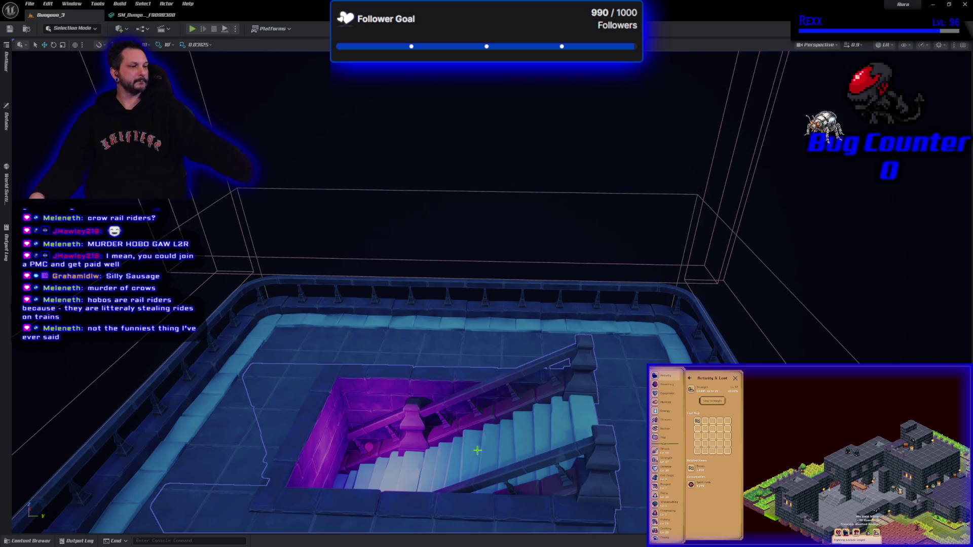
pyautogui.press('f')
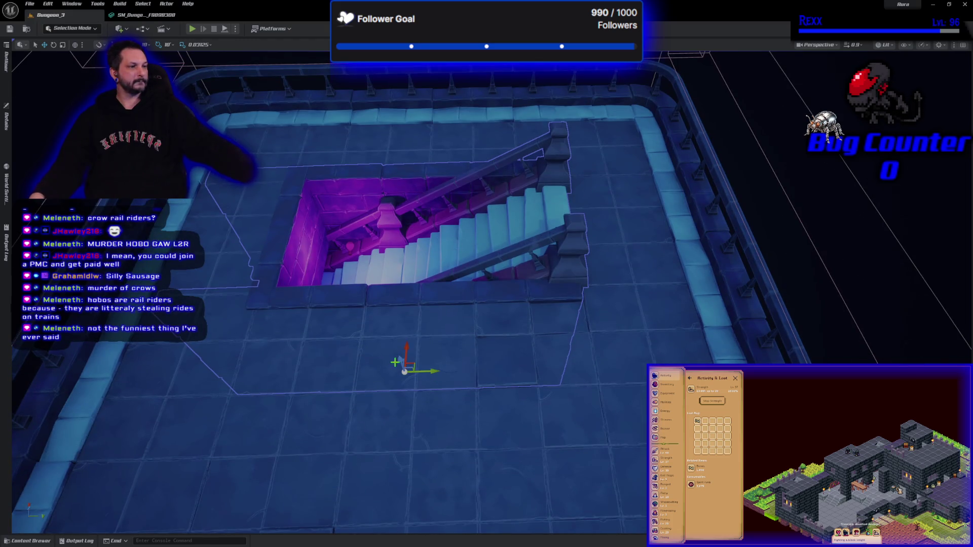
pyautogui.moveTo(395, 362); pyautogui.dragTo(390, 175)
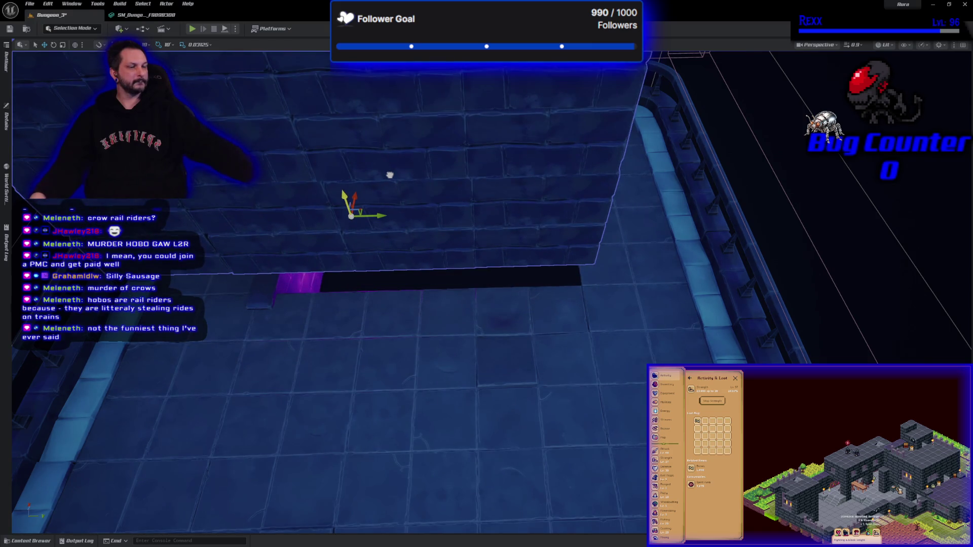
pyautogui.moveTo(359, 311)
pyautogui.mouseDown()
pyautogui.moveTo(330, 355)
pyautogui.moveTo(804, 206)
pyautogui.moveTo(959, 217)
pyautogui.moveTo(935, 272)
pyautogui.mouseUp()
pyautogui.press('f')
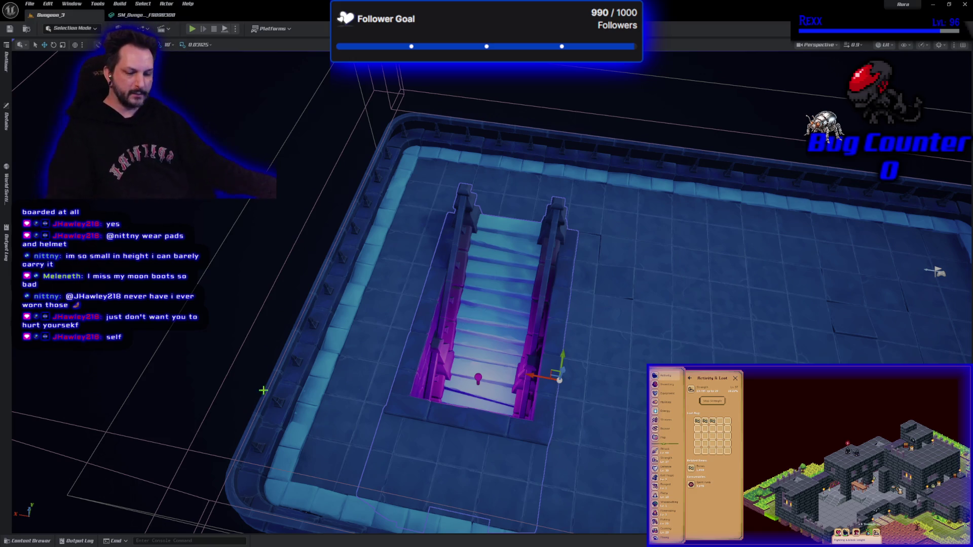
pyautogui.moveTo(935, 272)
pyautogui.mouseDown()
pyautogui.moveTo(877, 319)
pyautogui.moveTo(548, 416)
pyautogui.mouseUp()
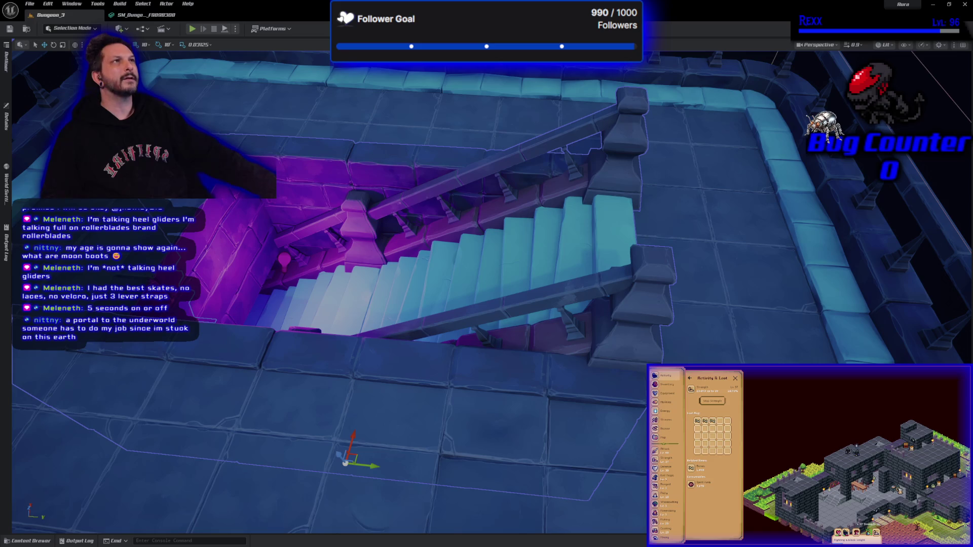
pyautogui.moveTo(718, 202)
pyautogui.mouseDown()
pyautogui.moveTo(700, 213)
pyautogui.moveTo(719, 202)
pyautogui.mouseUp()
pyautogui.moveTo(487, 274); pyautogui.dragTo(451, 290)
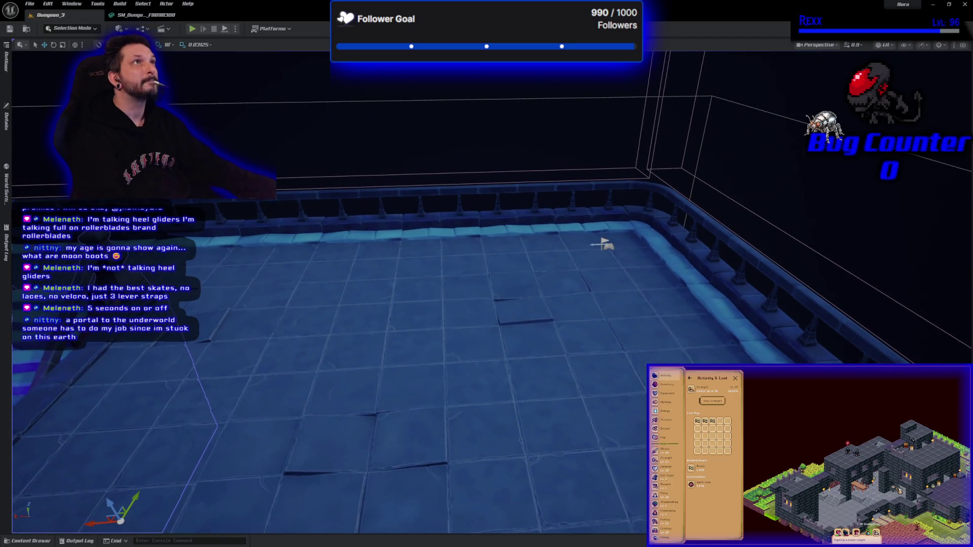
pyautogui.click(31, 541)
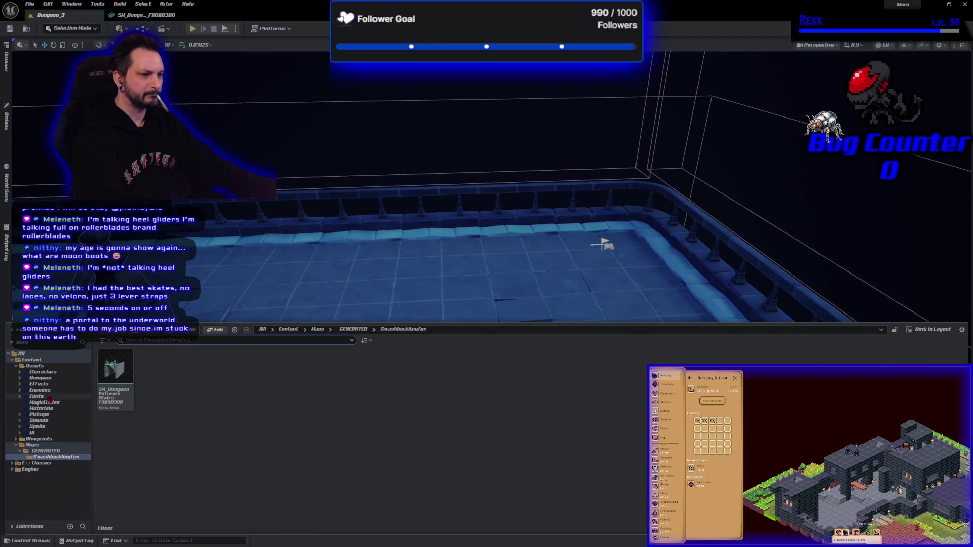
# Browse the Dungeon folder's meshes in the Content Browser, then switch to the Chrome window
pyautogui.click(45, 379)
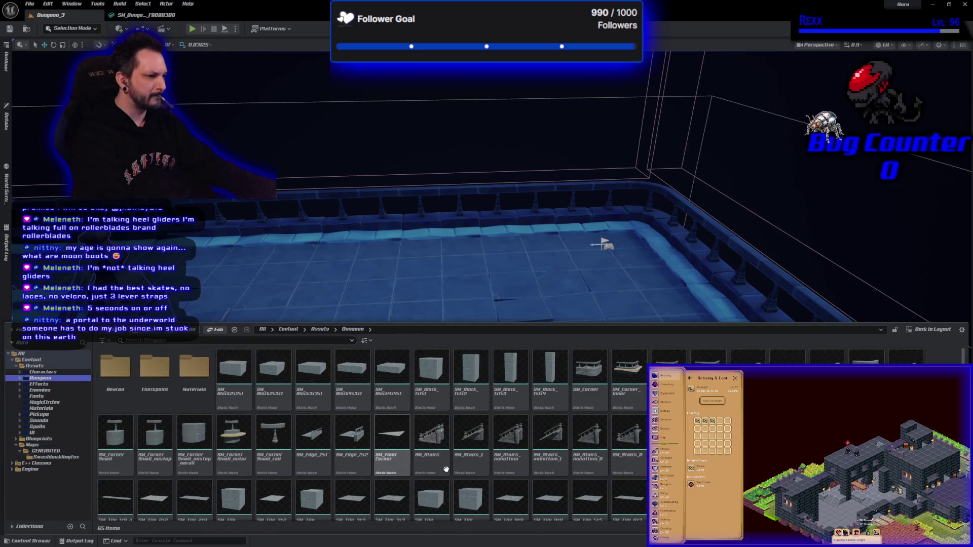
pyautogui.scroll(-3, 558, 471)
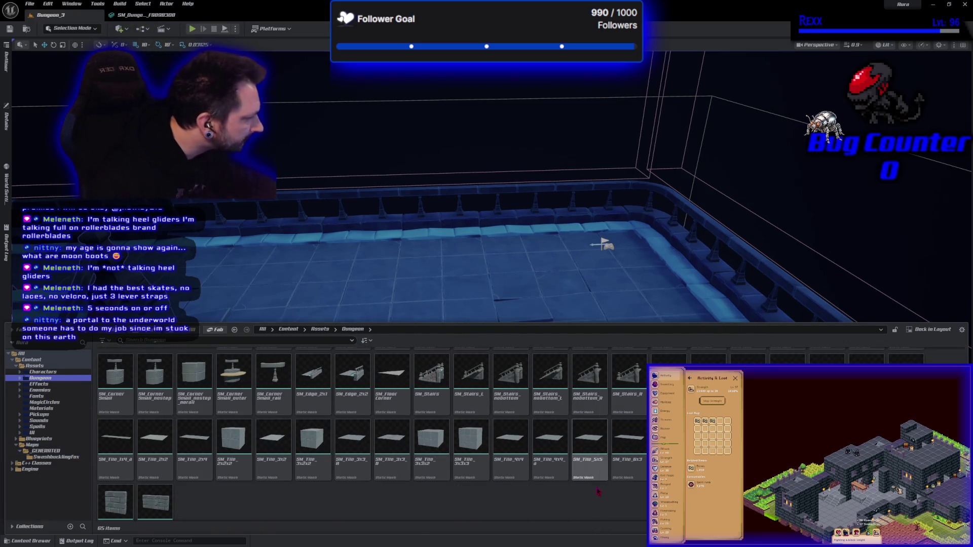
pyautogui.scroll(3, 581, 486)
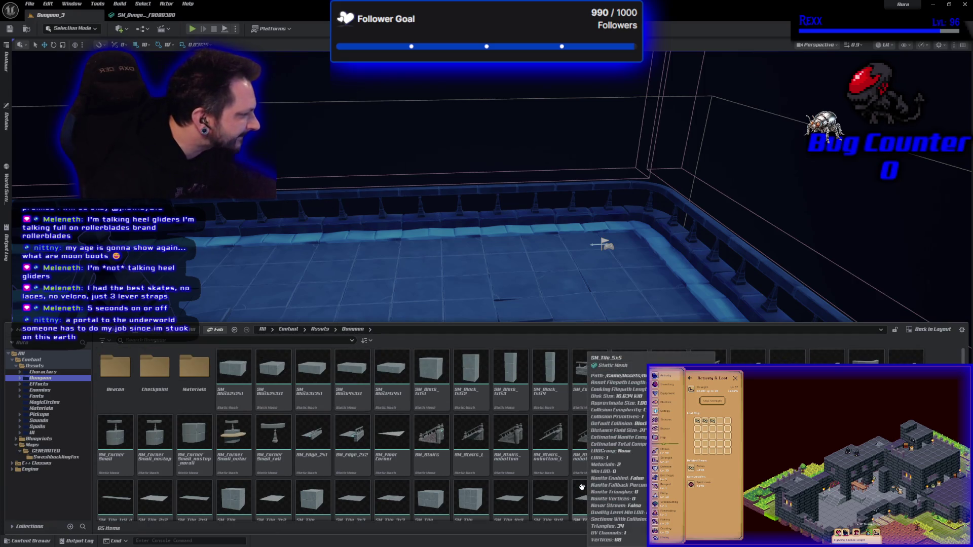
pyautogui.scroll(-1, 544, 448)
pyautogui.scroll(1, 544, 449)
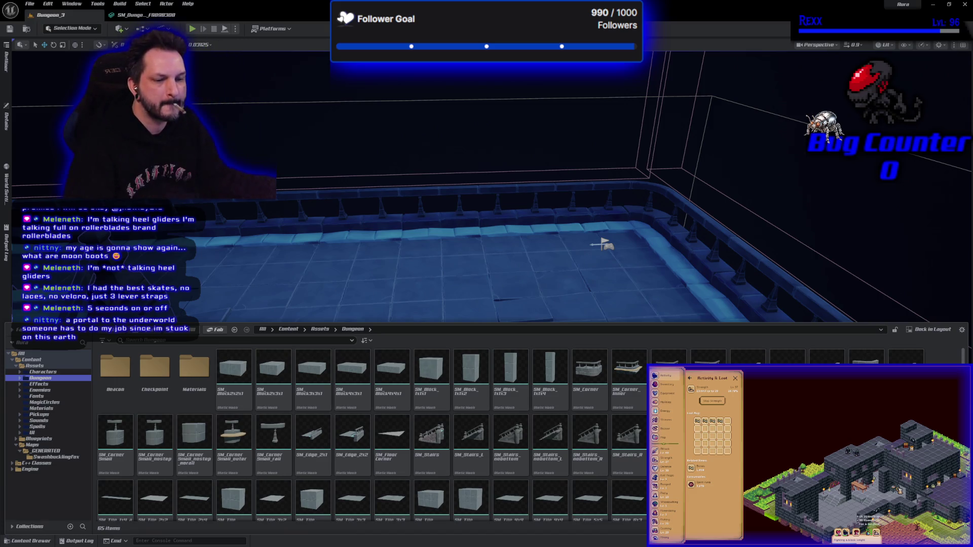
pyautogui.hotkey('alt', 'Tab')
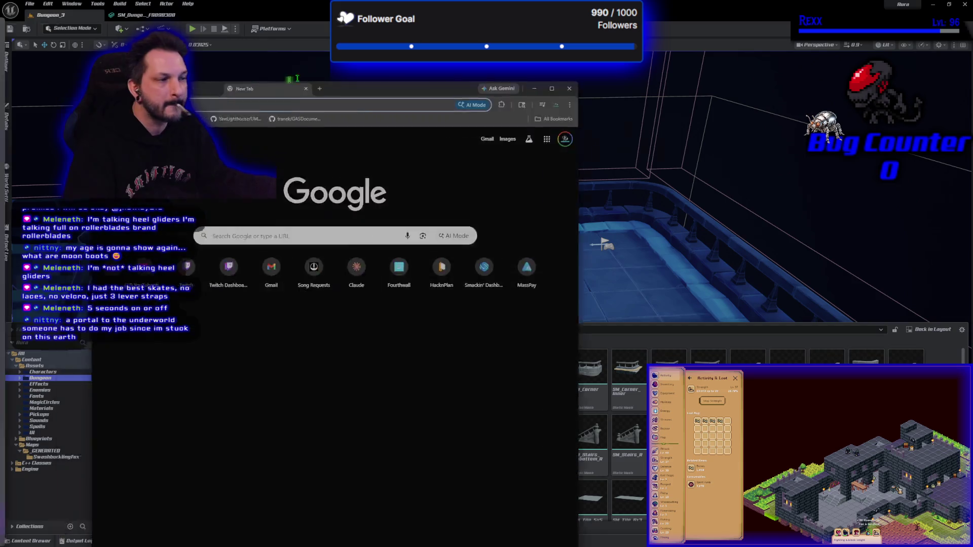
# Search Google for 'mon boots' and scroll through the moon boots results
pyautogui.click(525, 188)
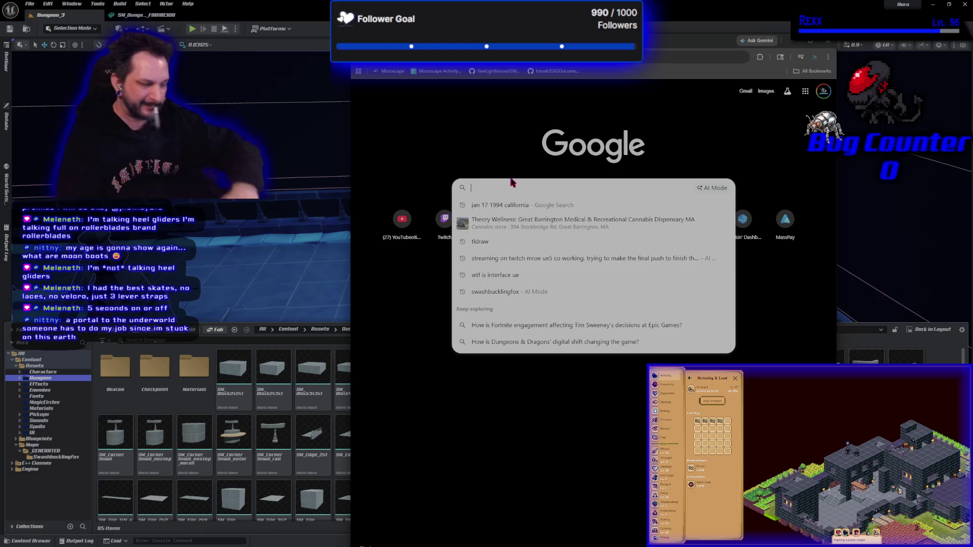
pyautogui.write('mon boots')
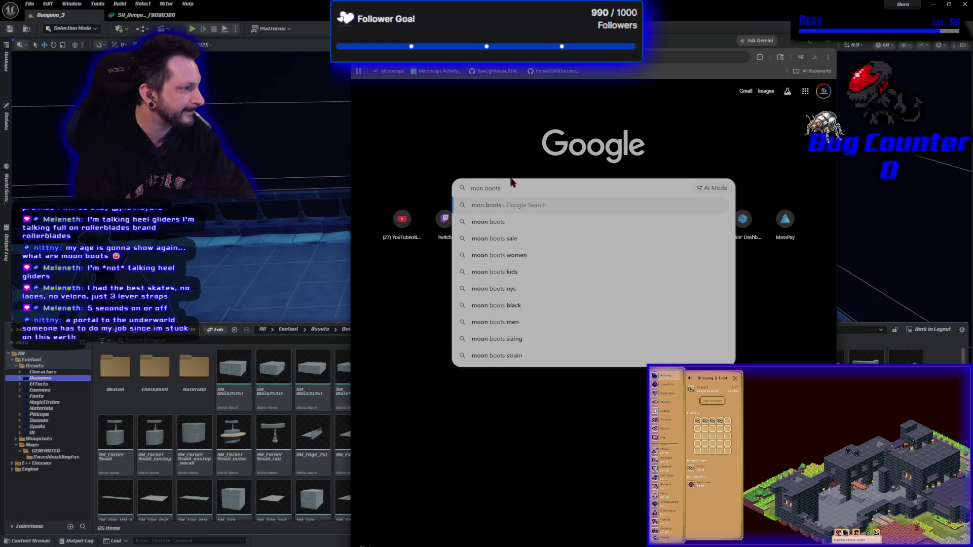
pyautogui.press('Return')
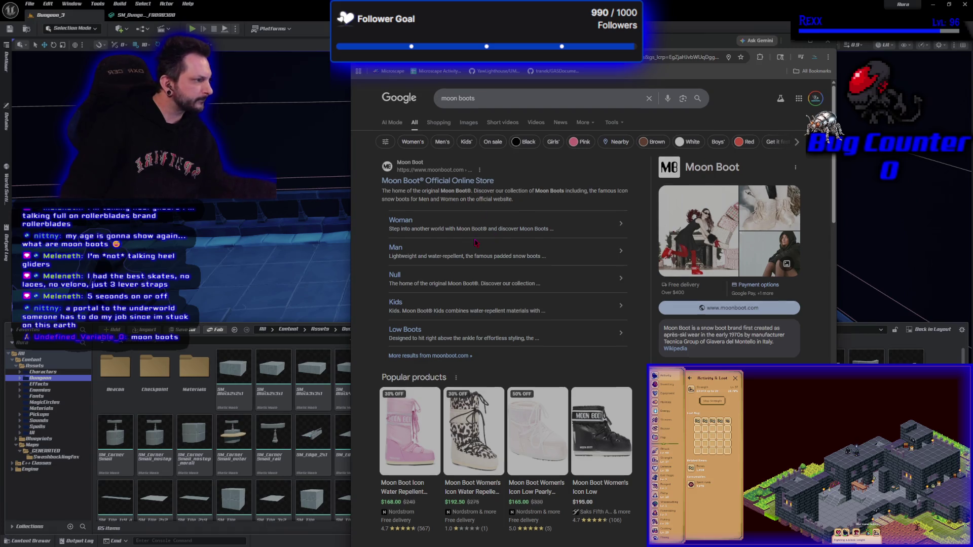
pyautogui.scroll(-4, 477, 240)
pyautogui.scroll(-8, 475, 242)
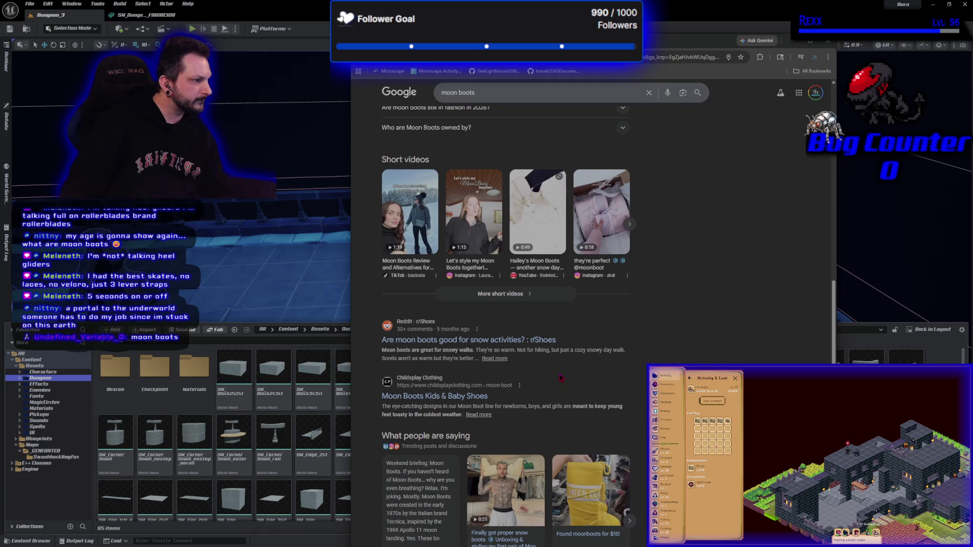
pyautogui.scroll(-5, 560, 377)
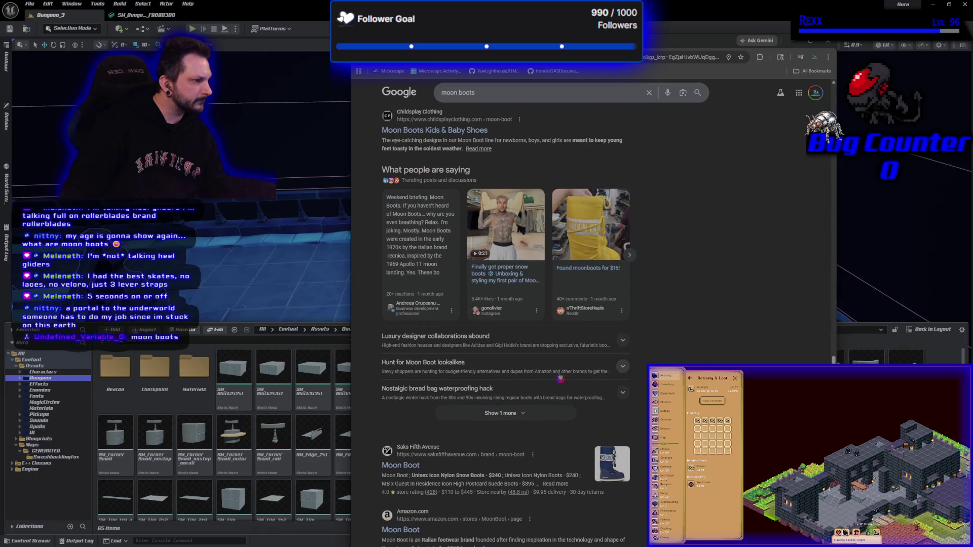
pyautogui.scroll(-3, 560, 377)
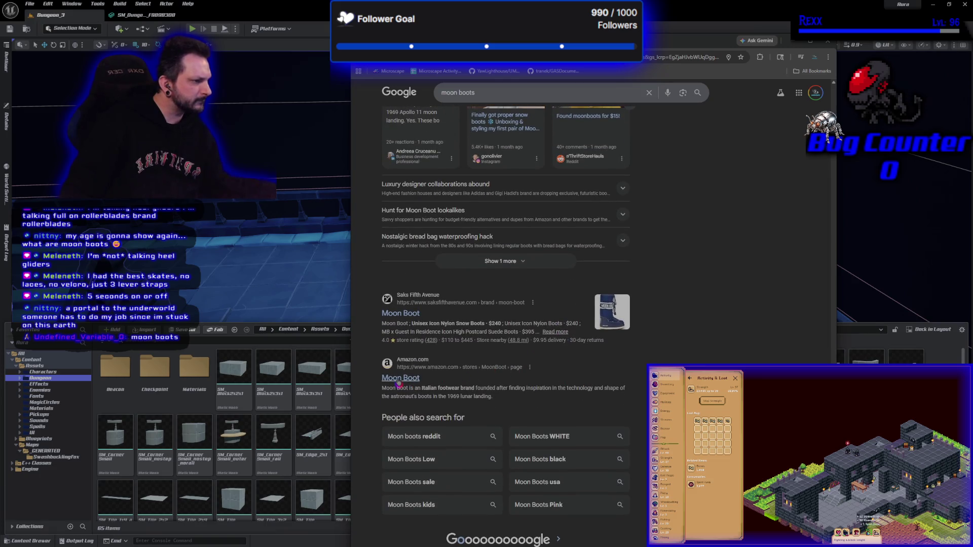
# View the Saks Moon Boot result, go back, and start a new search
pyautogui.click(407, 317)
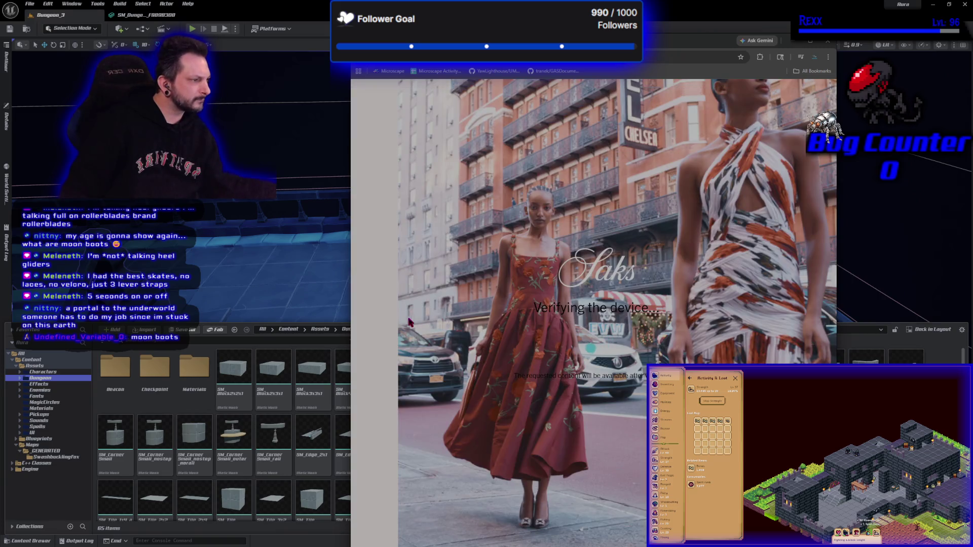
pyautogui.hotkey('alt', 'Left')
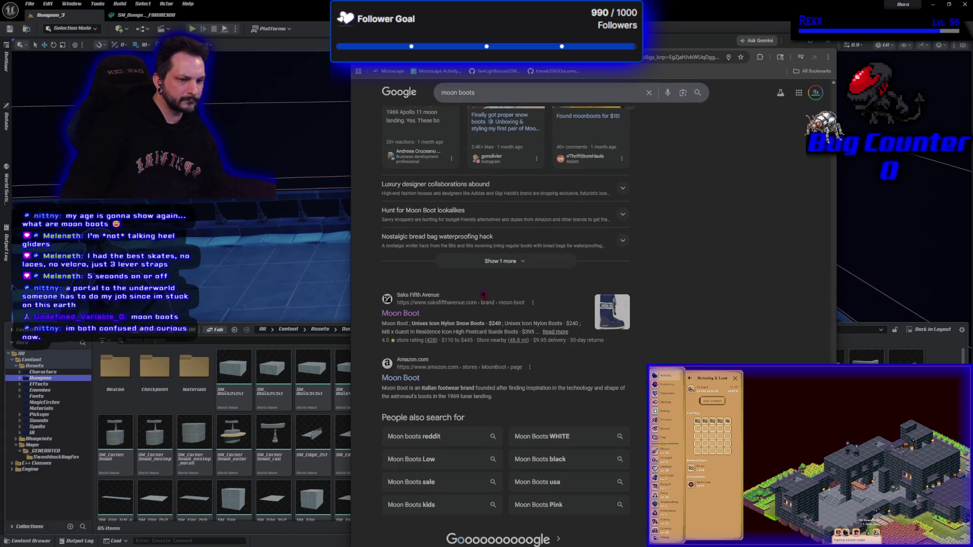
pyautogui.scroll(15, 477, 317)
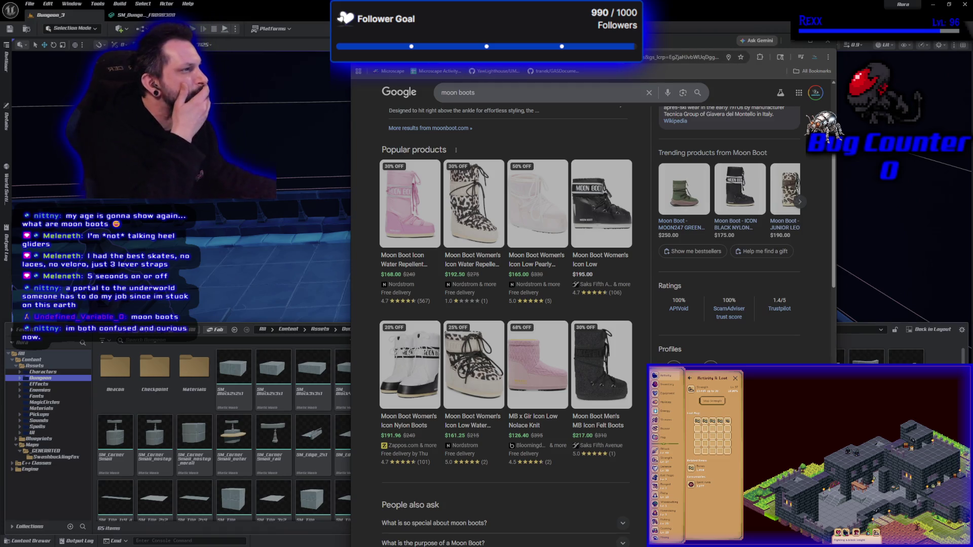
pyautogui.hotkey('alt', 'Left')
pyautogui.click(451, 57)
# Search 'moon shoe', preview an image result, then select the moon boots query to replace it
pyautogui.write('moon shoe')
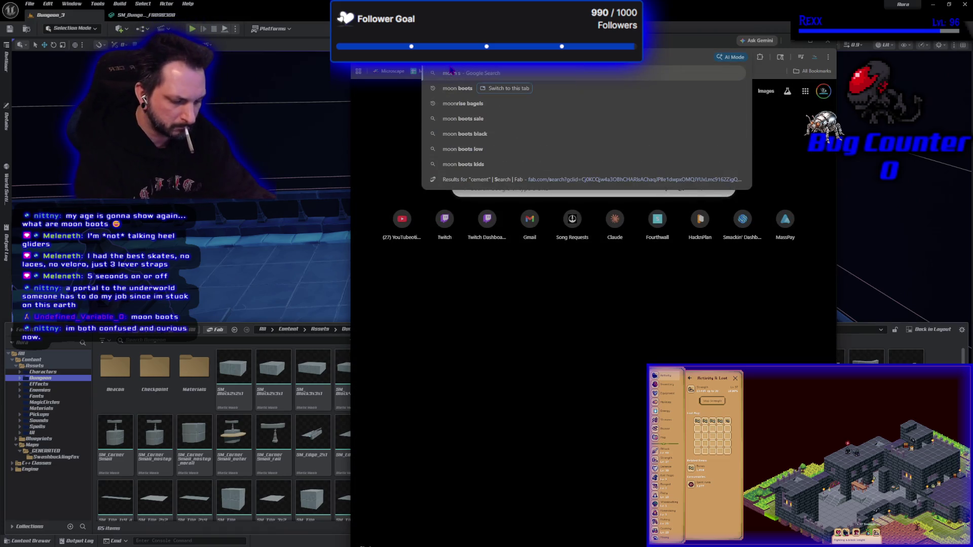
pyautogui.press('Return')
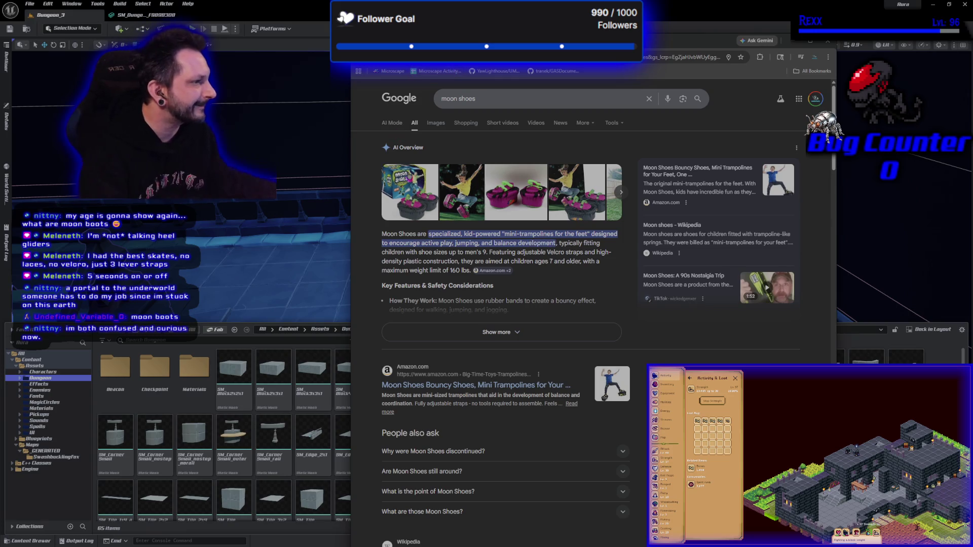
pyautogui.click(522, 193)
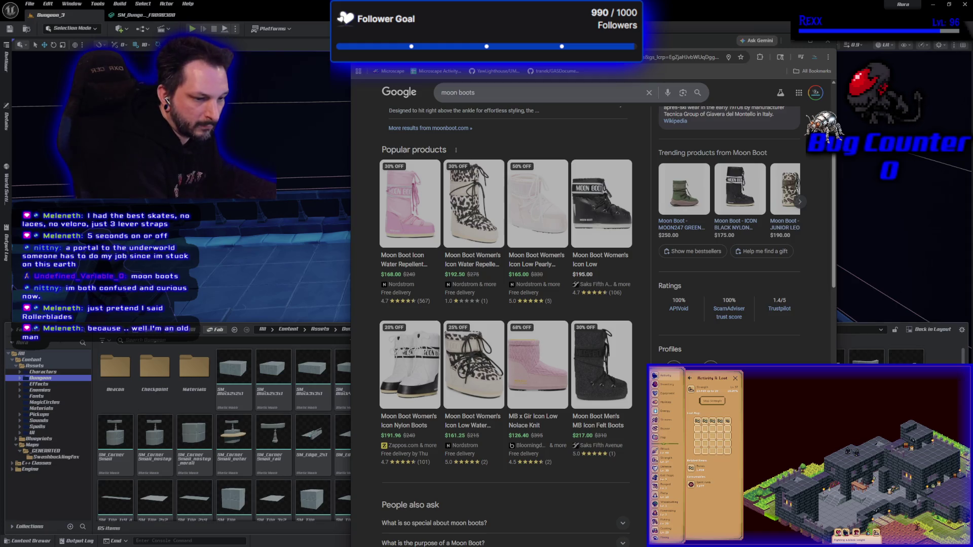
pyautogui.moveTo(475, 93); pyautogui.dragTo(443, 93)
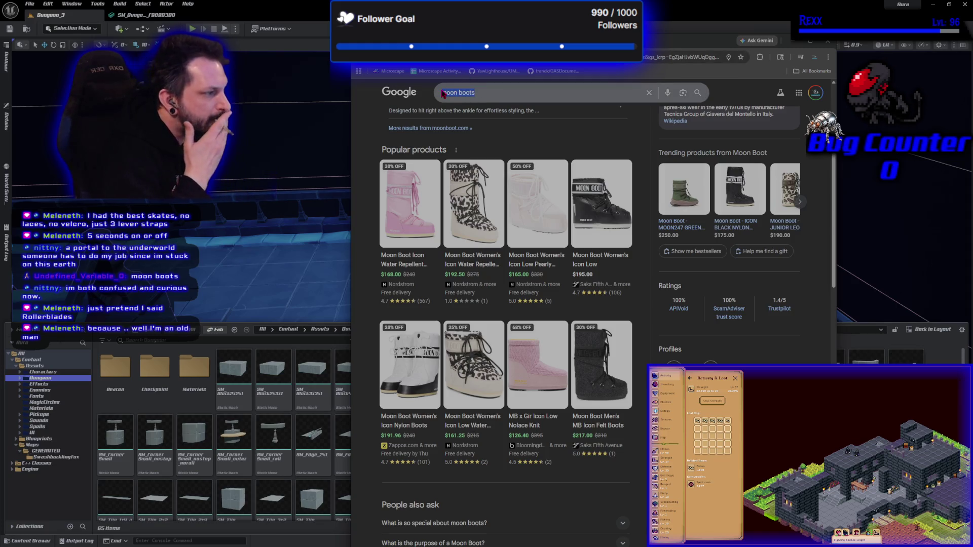
# Search 'rollerskates', view the Story Spectrum skates page, then type 'nitroblades' in a new tab
pyautogui.write('roller')
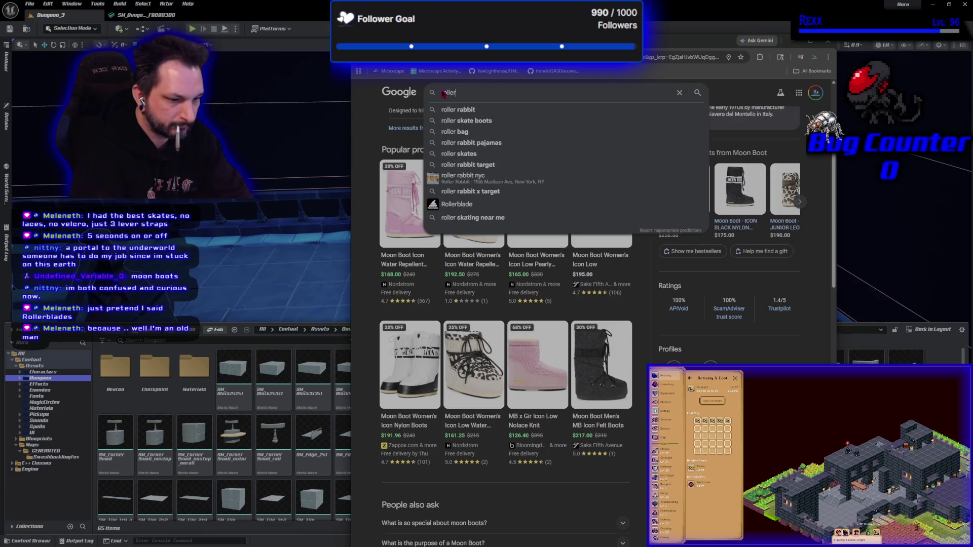
pyautogui.write('skates')
pyautogui.press('Return')
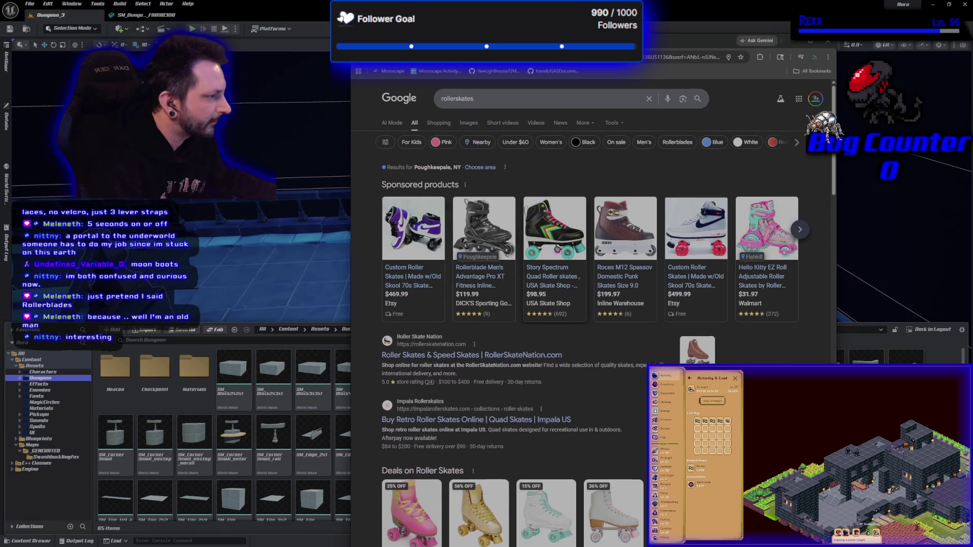
pyautogui.click(557, 248)
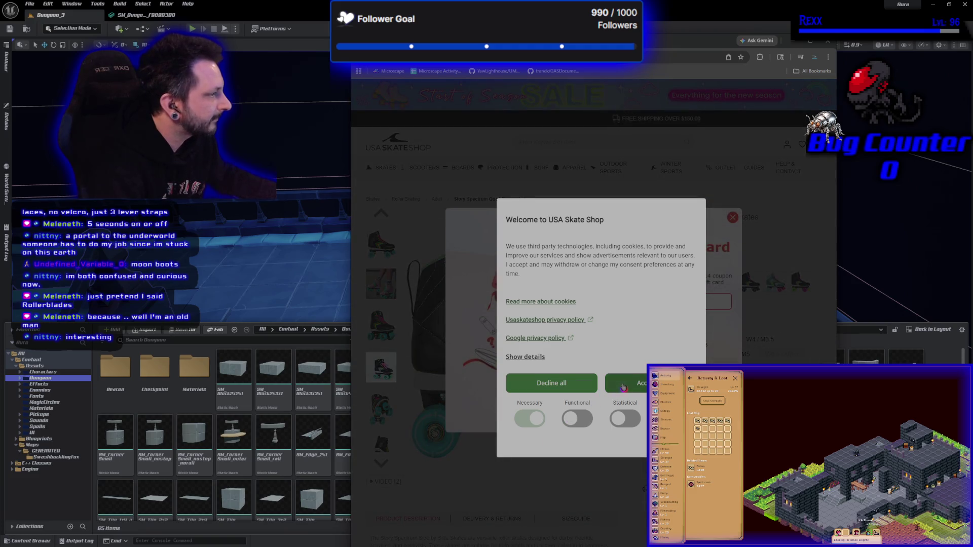
pyautogui.click(590, 382)
pyautogui.scroll(-1, 546, 383)
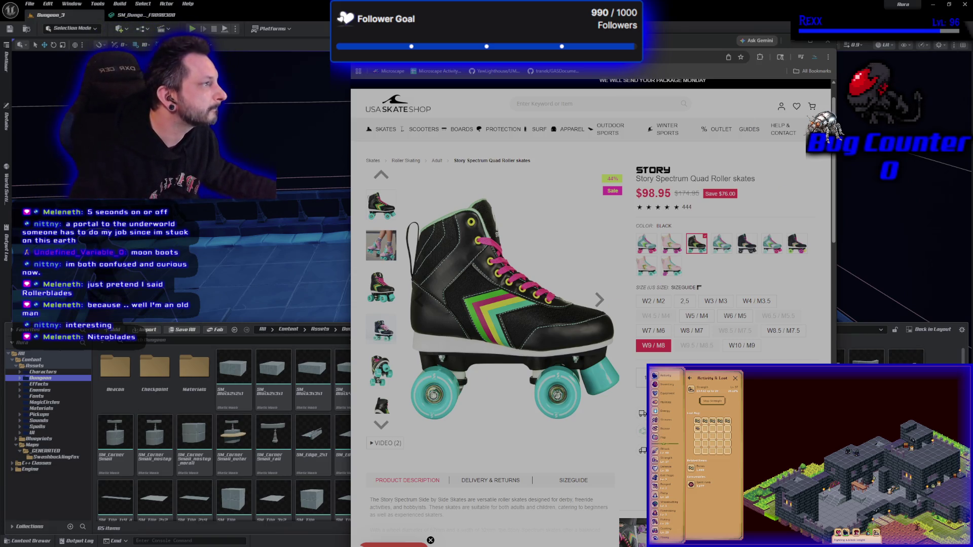
pyautogui.hotkey('ctrl', 't')
pyautogui.write('ni')
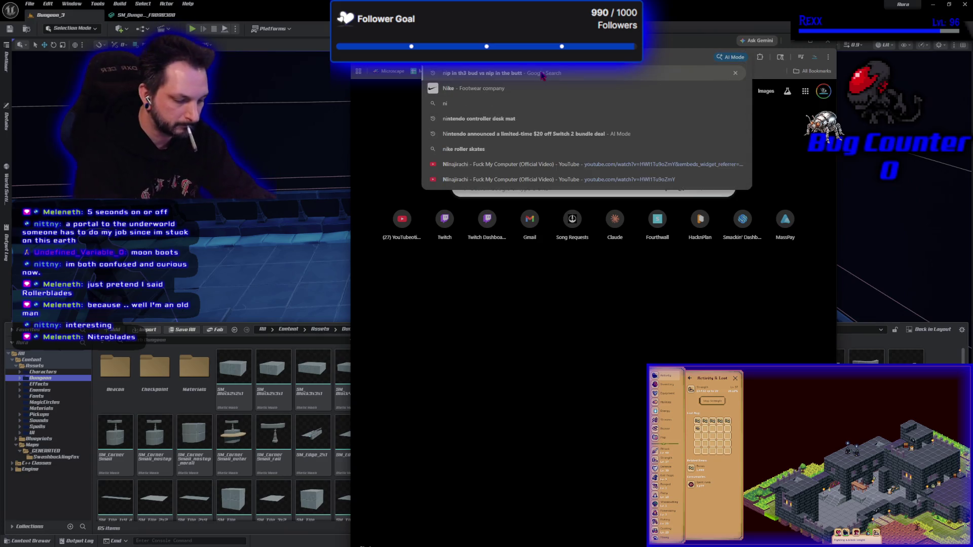
pyautogui.write('troblades')
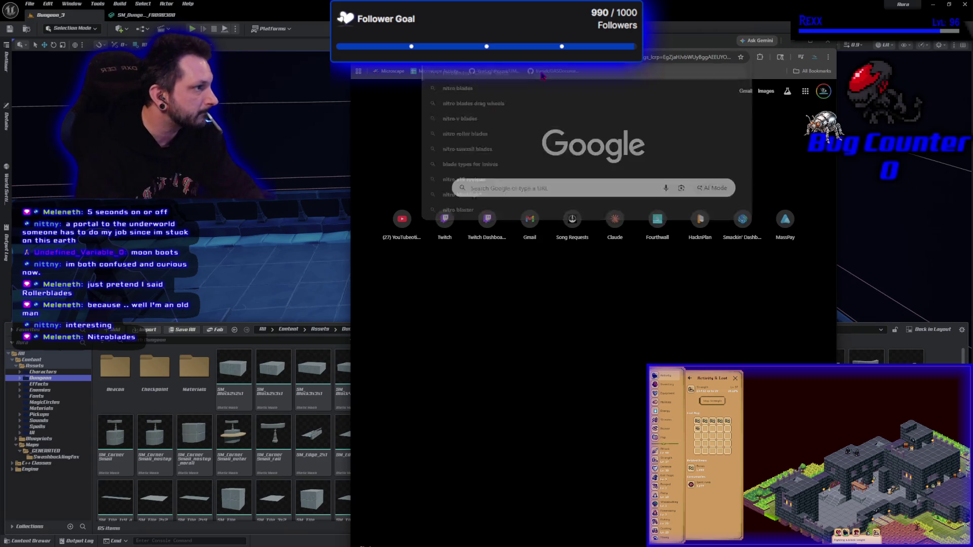
# Run the 'nitroblades' search, view two Rollerblade Nitroblade boot listings, and return to the editor
pyautogui.press('Return')
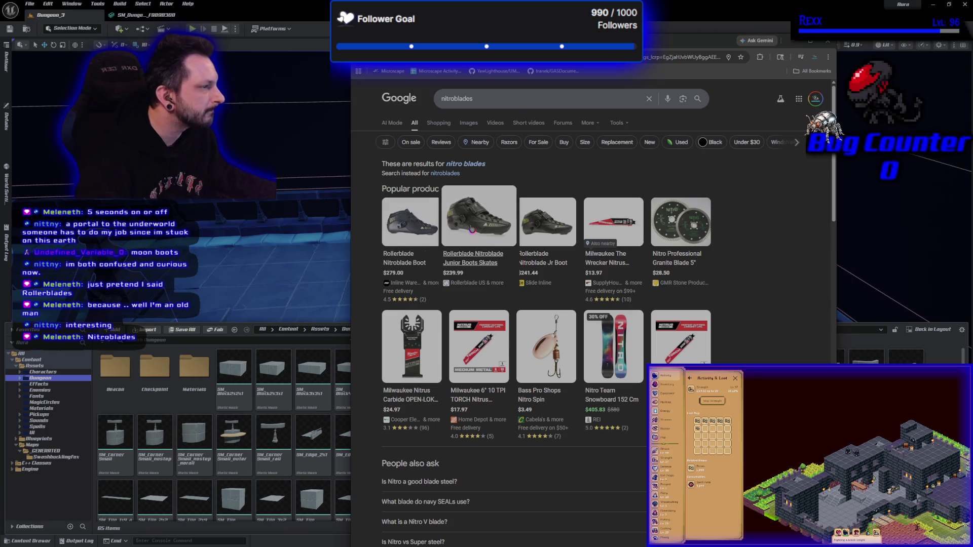
pyautogui.click(472, 229)
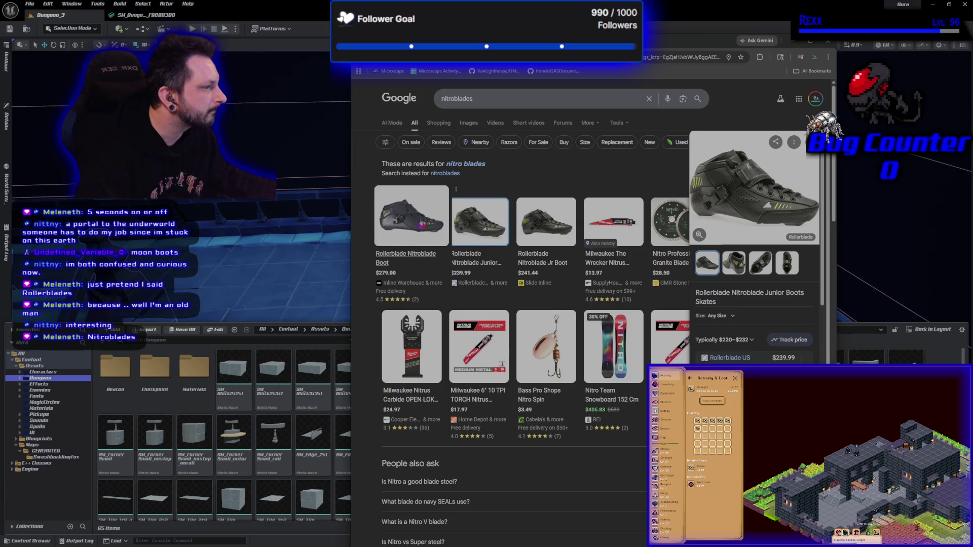
pyautogui.click(421, 223)
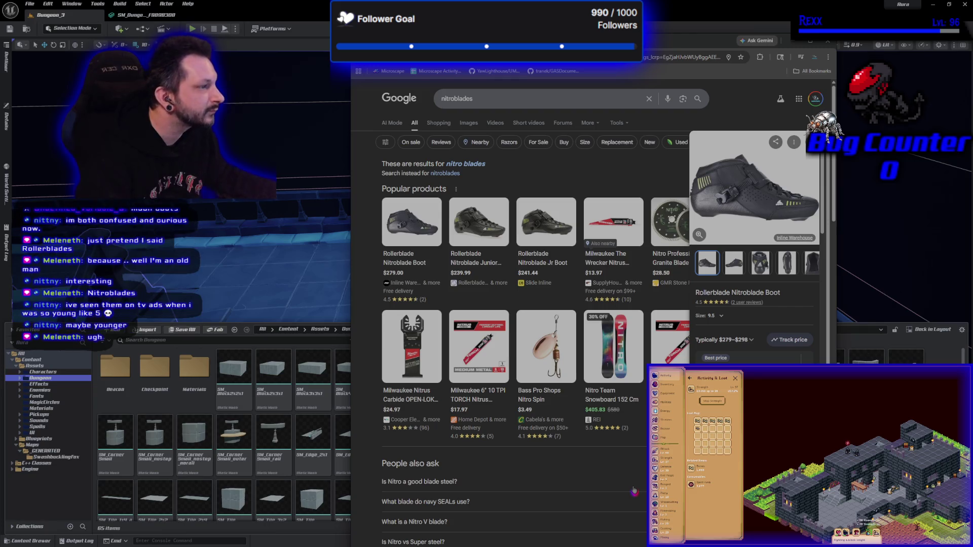
pyautogui.scroll(-3, 634, 491)
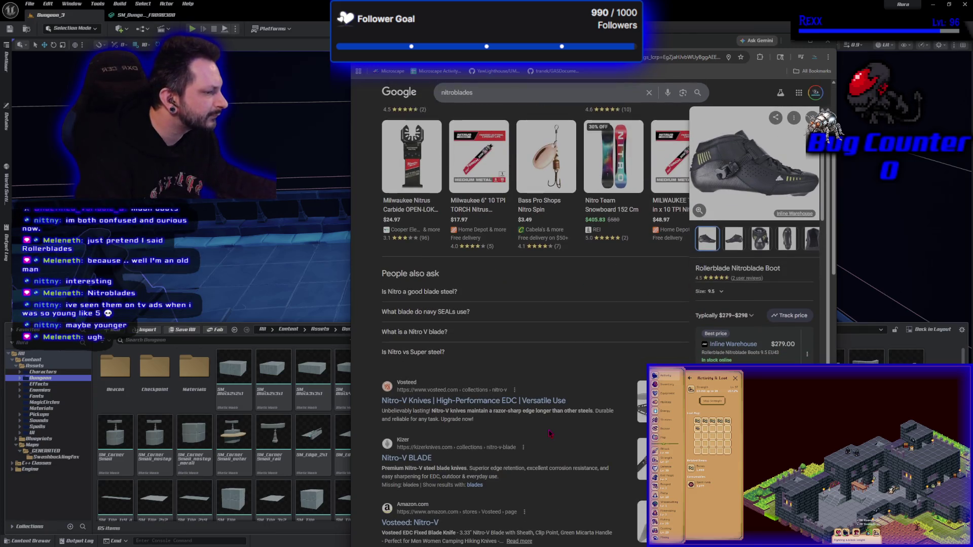
pyautogui.scroll(3, 549, 432)
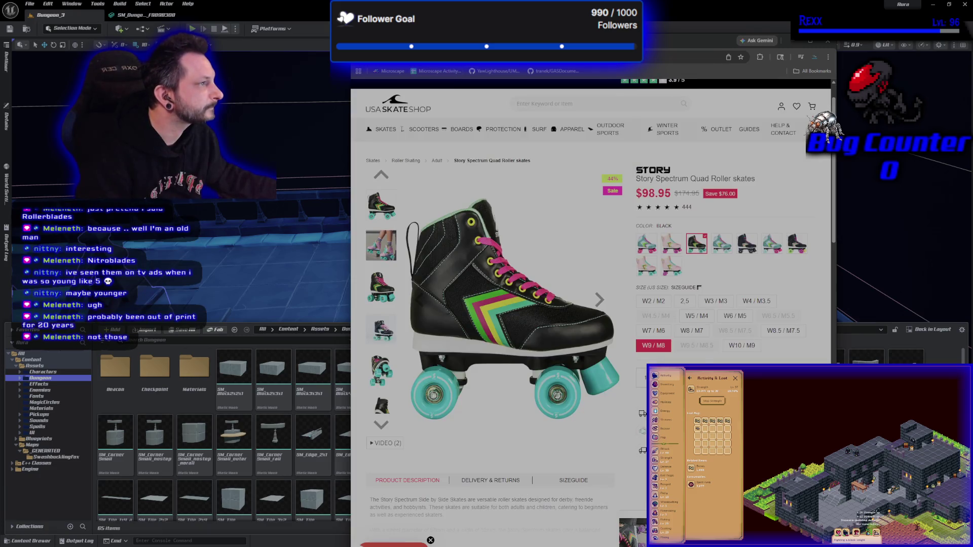
pyautogui.hotkey('alt', 'Left')
pyautogui.hotkey('alt', 'Tab')
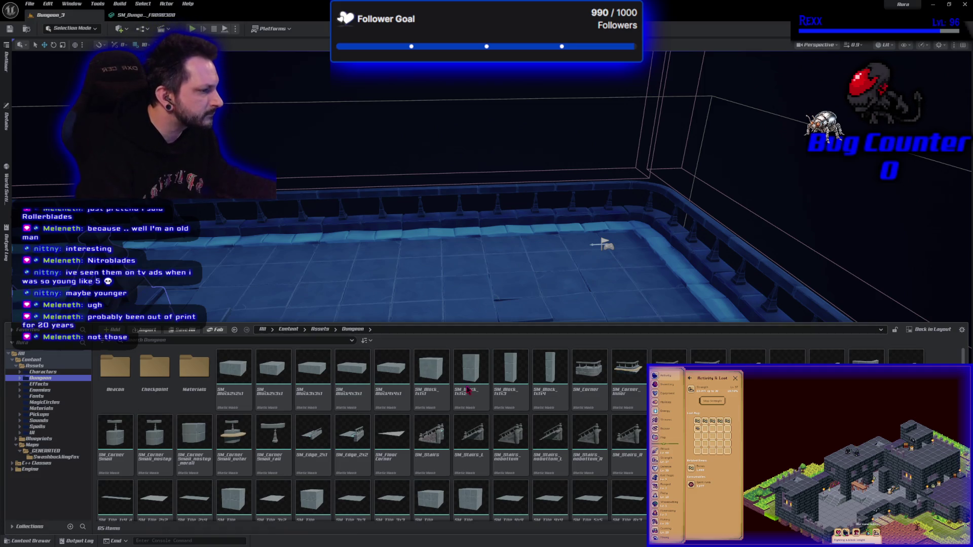
# Place an SM_Block_1x1x2 block in the room, frame it, then delete it
pyautogui.moveTo(468, 390); pyautogui.dragTo(383, 285)
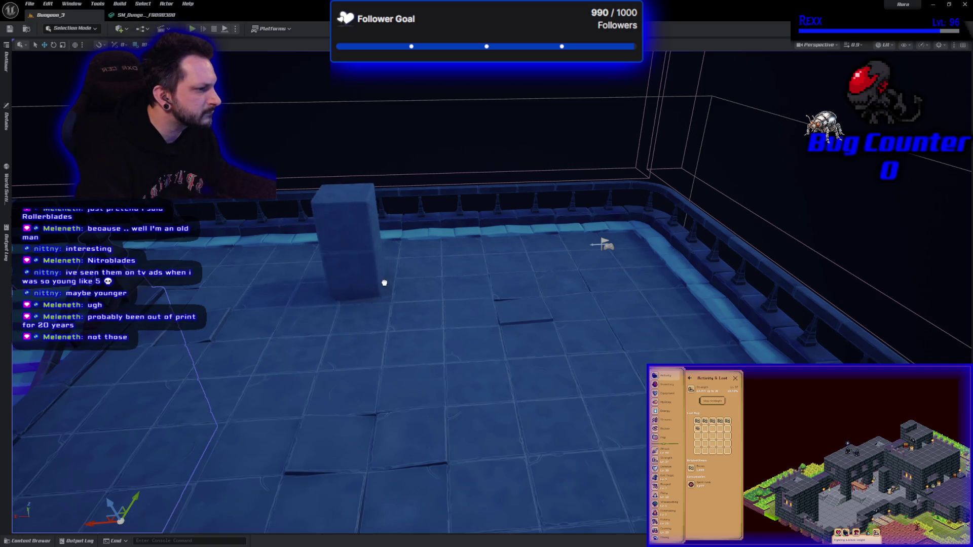
pyautogui.press('f')
pyautogui.moveTo(454, 320); pyautogui.dragTo(454, 344)
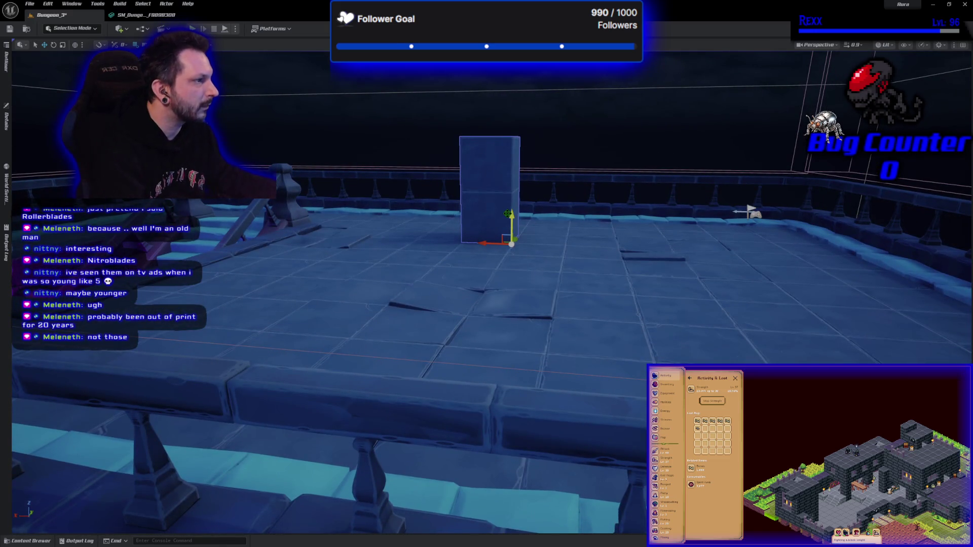
pyautogui.press('Delete')
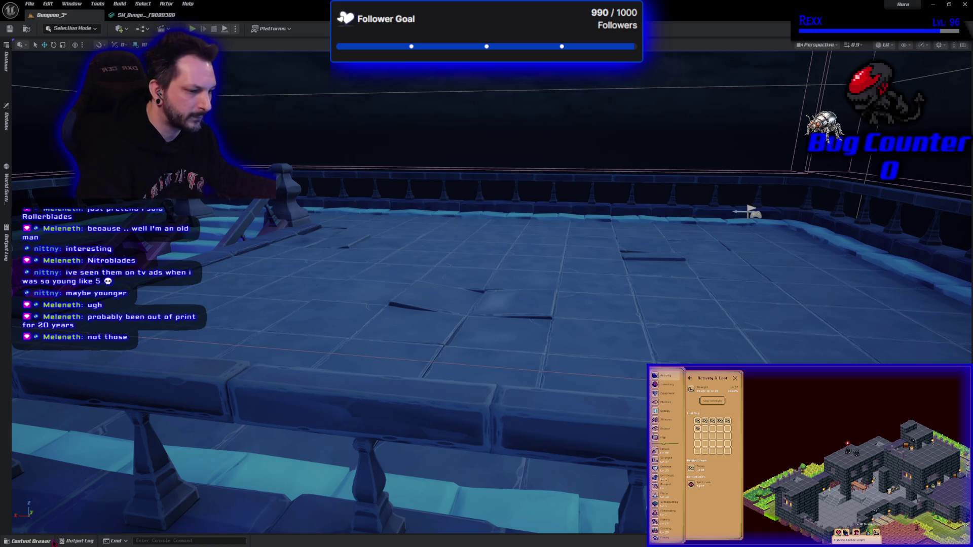
# Place an SM_Wall_2x2 wall from the Dungeon assets on the room's floor
pyautogui.click(53, 543)
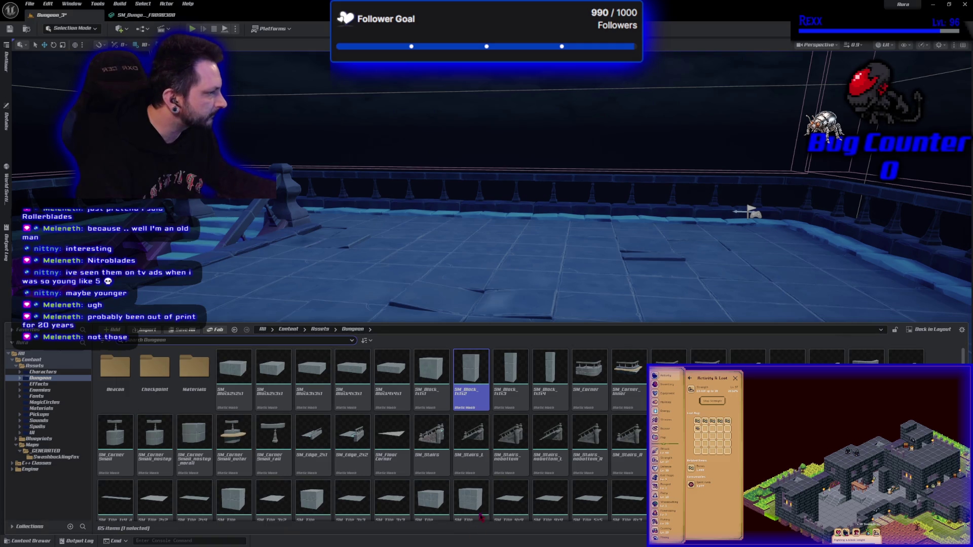
pyautogui.scroll(-2, 479, 522)
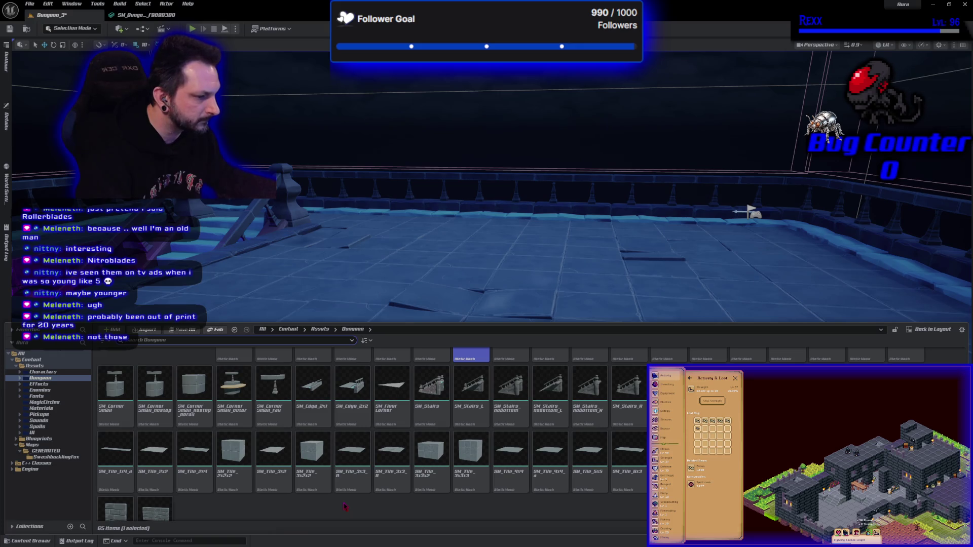
pyautogui.scroll(-1, 308, 507)
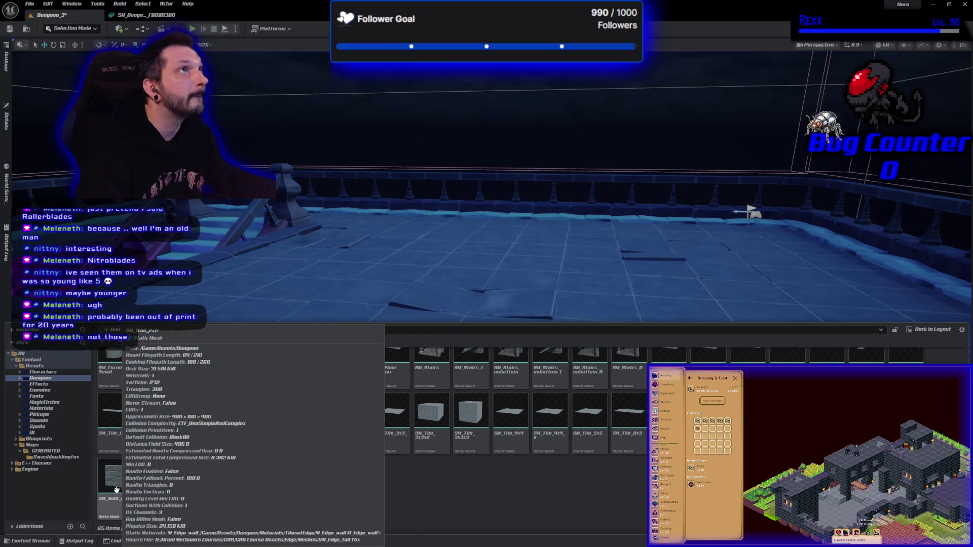
pyautogui.moveTo(117, 490)
pyautogui.mouseDown()
pyautogui.moveTo(304, 355)
pyautogui.moveTo(497, 282)
pyautogui.moveTo(492, 304)
pyautogui.moveTo(497, 227)
pyautogui.mouseUp()
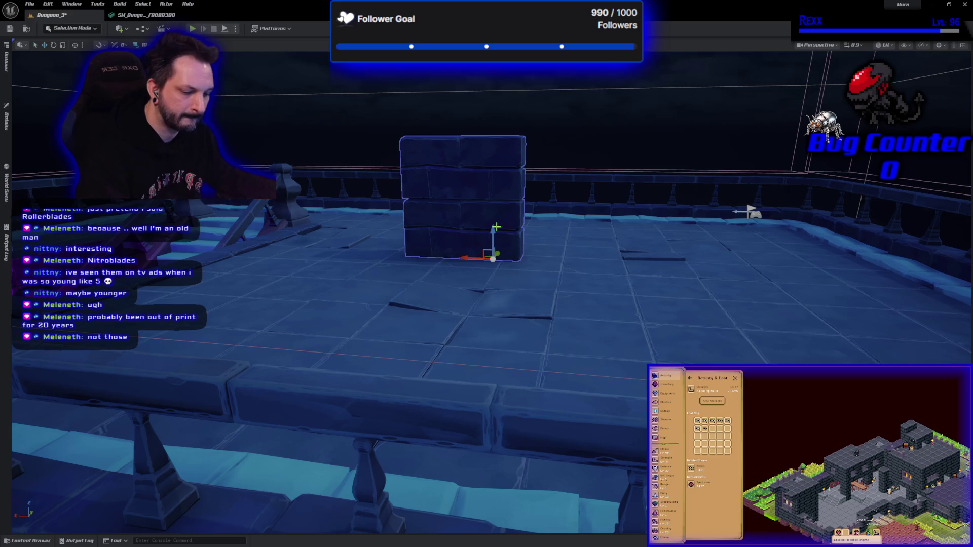
# Rotate the stone wall about -100 degrees around the vertical Z axis
pyautogui.press('e')
pyautogui.moveTo(493, 271); pyautogui.dragTo(474, 279)
pyautogui.press('w')
pyautogui.press('e')
pyautogui.press('w')
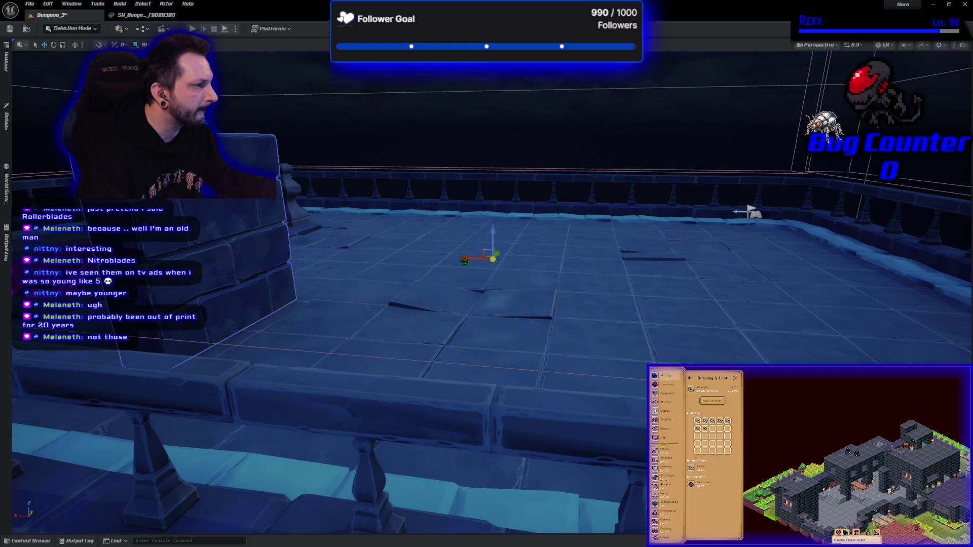
# Move the wall back and toward the room's left side
pyautogui.moveTo(479, 258)
pyautogui.mouseDown()
pyautogui.moveTo(592, 272)
pyautogui.moveTo(734, 265)
pyautogui.moveTo(696, 267)
pyautogui.mouseUp()
pyautogui.moveTo(677, 307)
pyautogui.mouseDown()
pyautogui.moveTo(628, 292)
pyautogui.moveTo(661, 295)
pyautogui.moveTo(660, 340)
pyautogui.mouseUp()
pyautogui.moveTo(665, 239)
pyautogui.mouseDown()
pyautogui.moveTo(675, 95)
pyautogui.moveTo(674, 127)
pyautogui.moveTo(613, 216)
pyautogui.mouseUp()
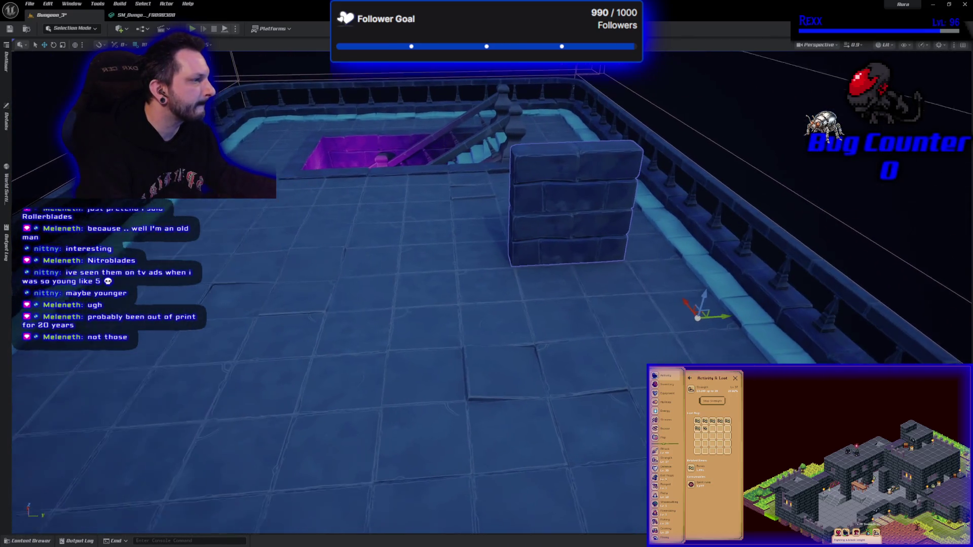
pyautogui.moveTo(741, 318)
pyautogui.mouseDown()
pyautogui.moveTo(653, 321)
pyautogui.moveTo(666, 321)
pyautogui.moveTo(547, 147)
pyautogui.moveTo(559, 337)
pyautogui.mouseUp()
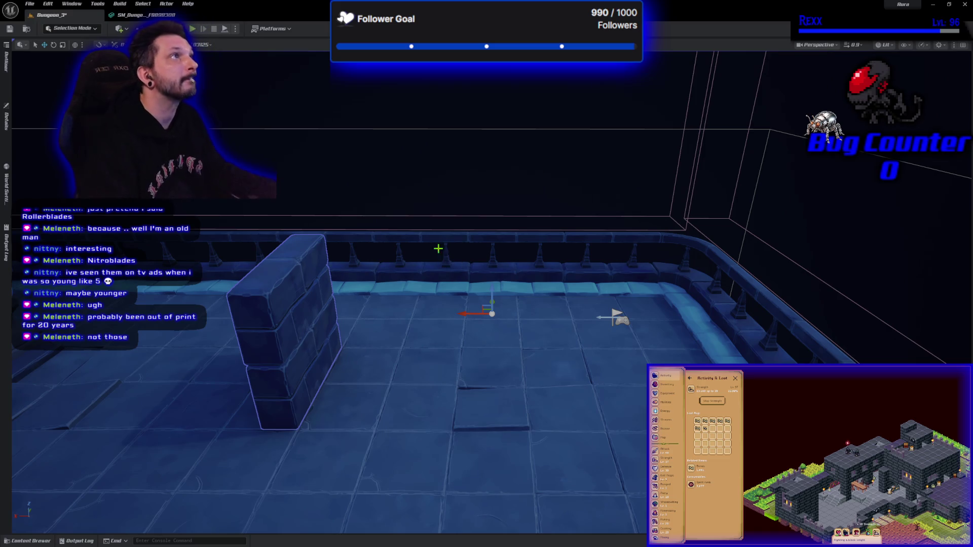
pyautogui.click(49, 535)
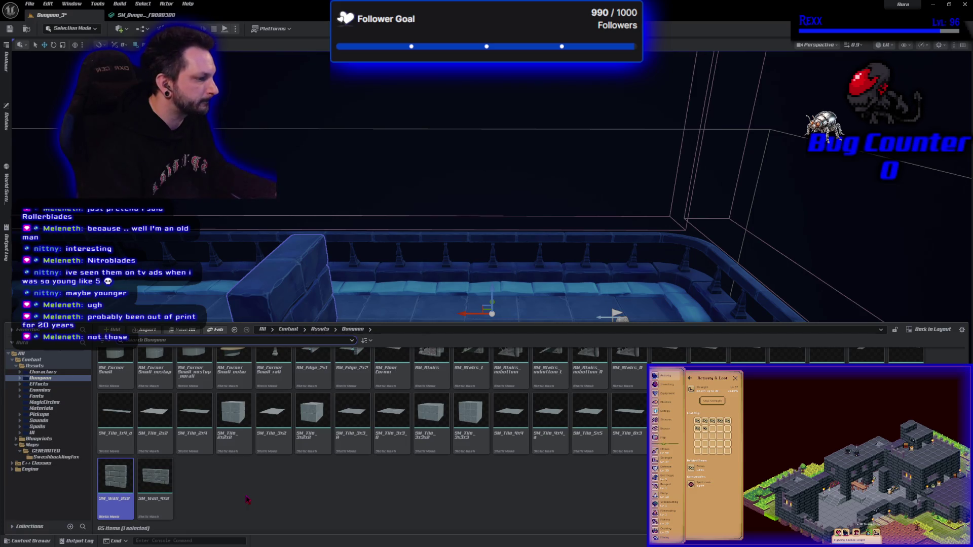
pyautogui.scroll(3, 453, 435)
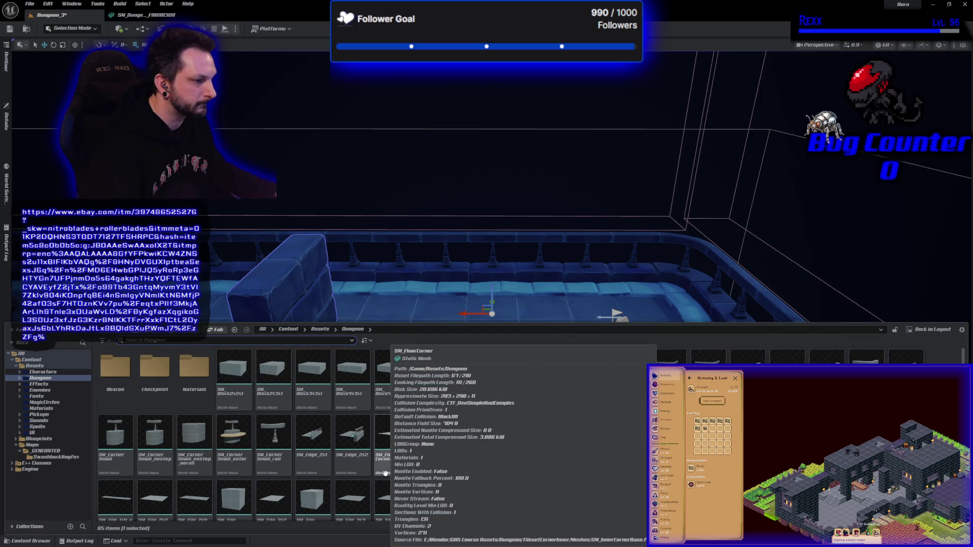
pyautogui.scroll(-3, 385, 473)
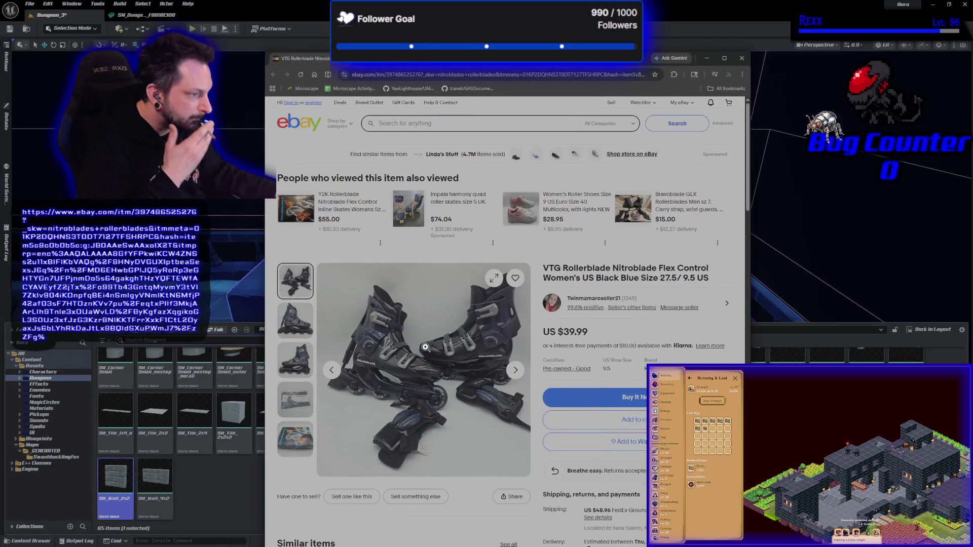
# Scroll the eBay Rollerblade Nitroblade listing, then close the Chrome tab to return to Unreal
pyautogui.scroll(-2, 425, 347)
pyautogui.hotkey('ctrl', 'w')
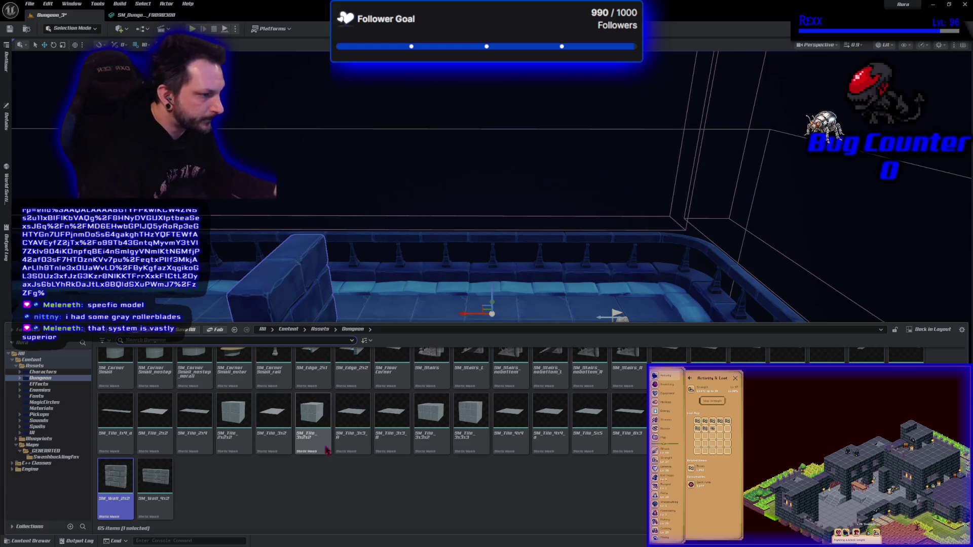
# Browse the Dungeon folder and SM_Tile_3x2 context menus in the Content Drawer without changing anything
pyautogui.rightClick(313, 504)
pyautogui.scroll(1, 290, 514)
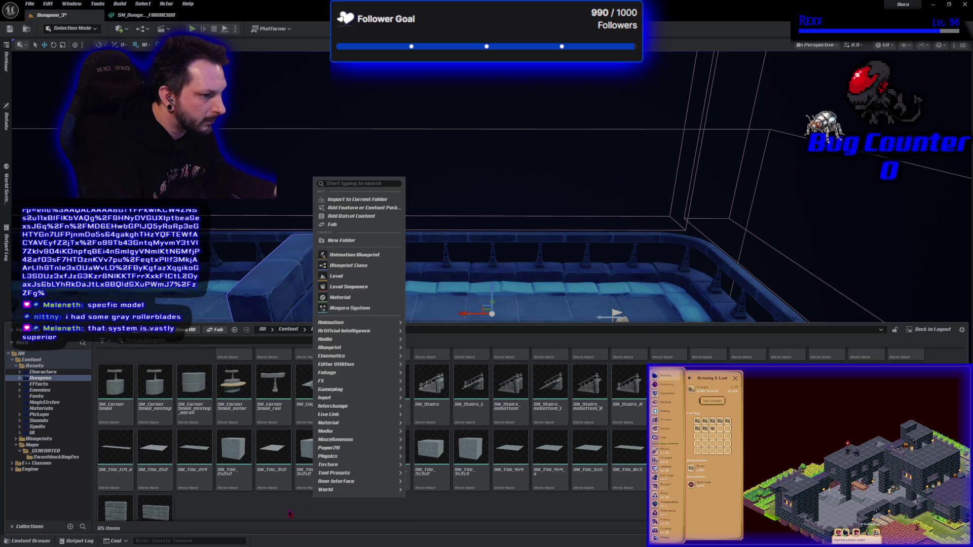
pyautogui.press('Escape')
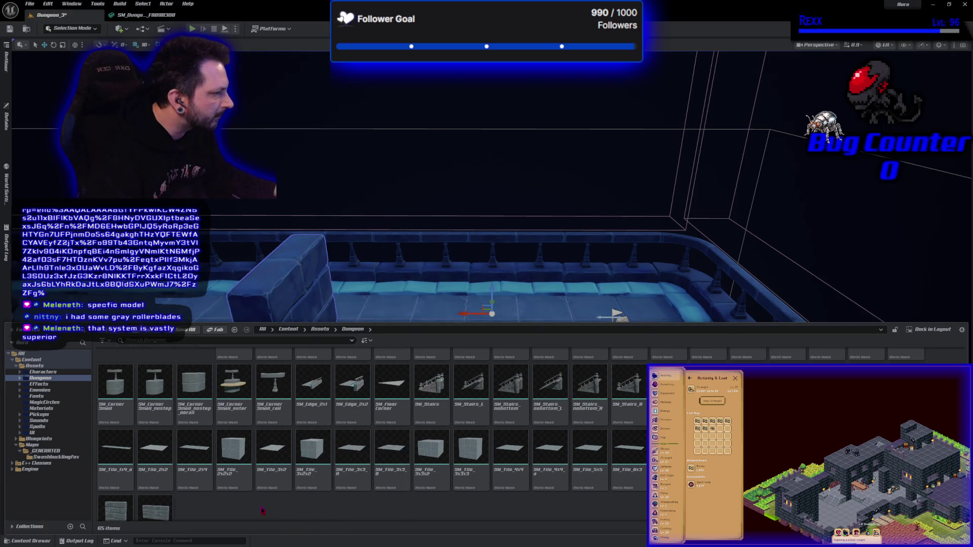
pyautogui.scroll(-1, 262, 510)
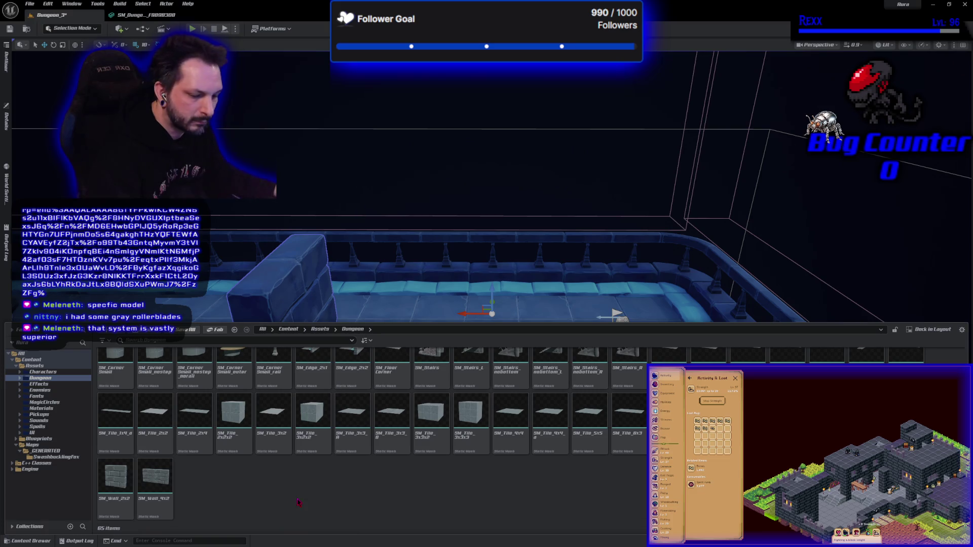
pyautogui.scroll(2, 299, 503)
pyautogui.rightClick(286, 486)
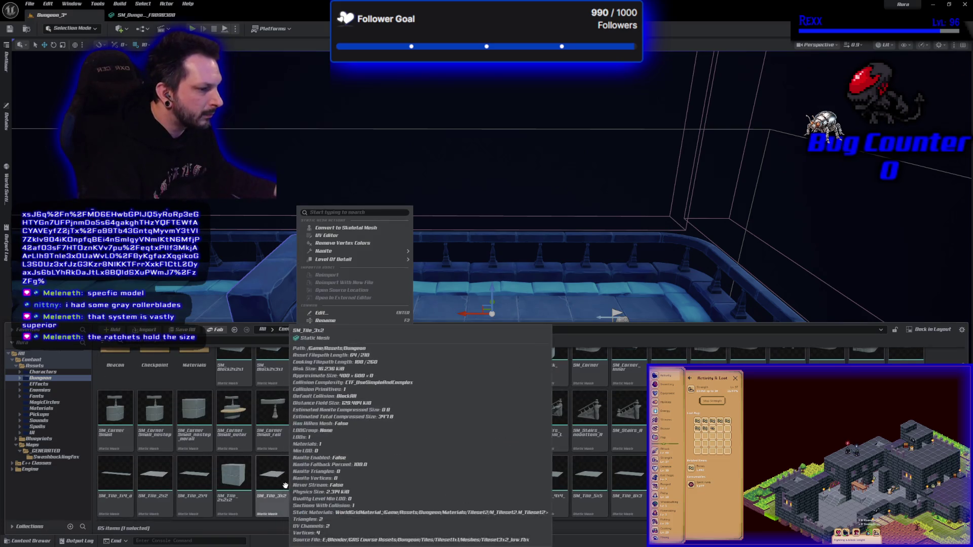
pyautogui.scroll(-1, 286, 486)
pyautogui.click(393, 502)
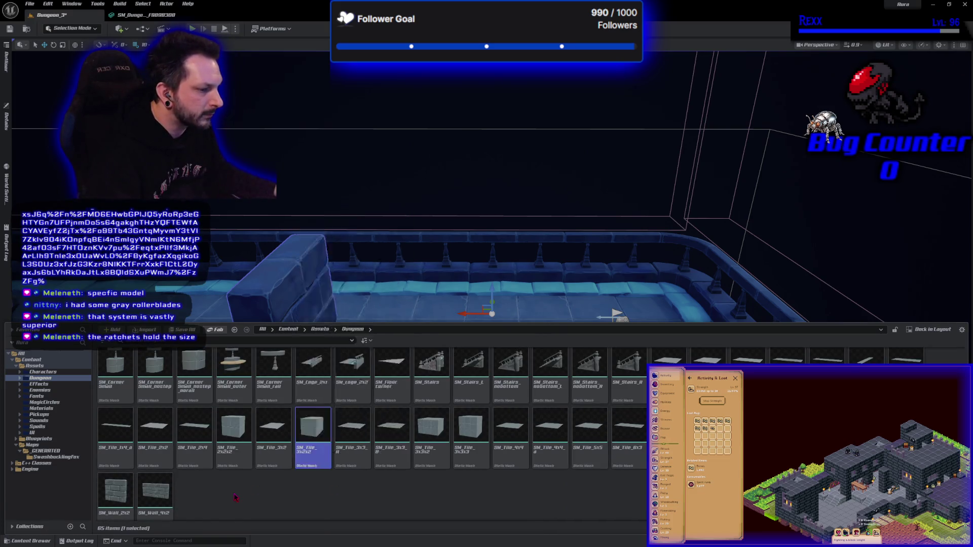
pyautogui.rightClick(394, 500)
pyautogui.click(310, 503)
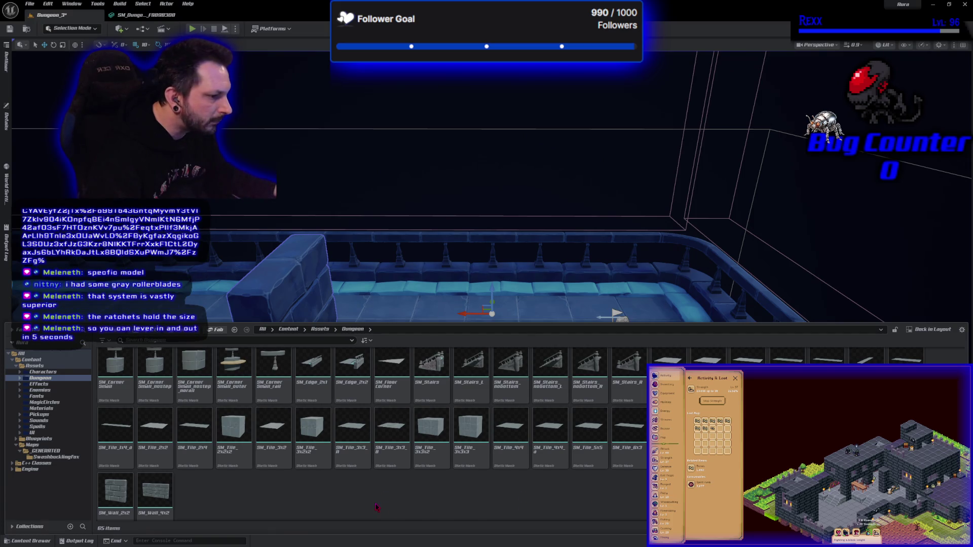
# Hide the Content Drawer and delete the low stone wall block near the left of the floor
pyautogui.scroll(1, 377, 502)
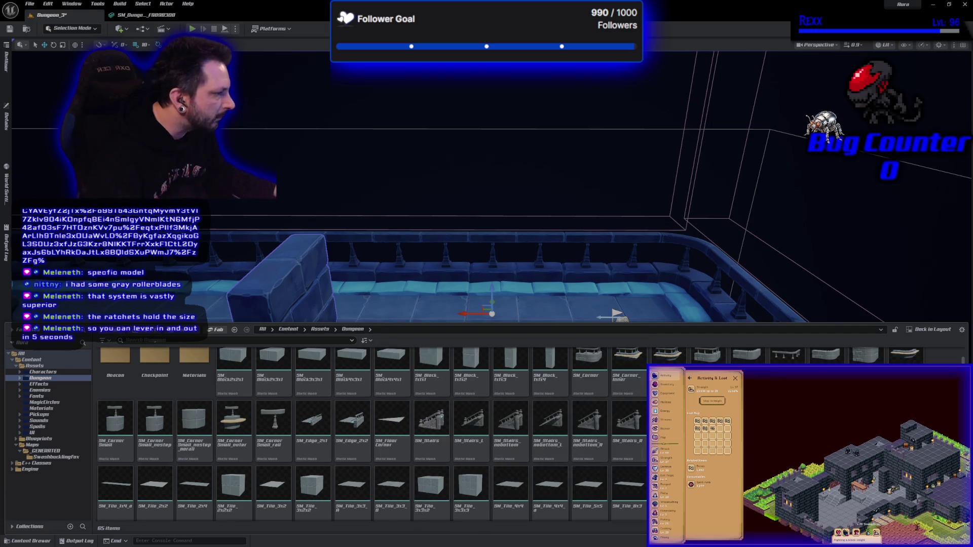
pyautogui.scroll(1, 529, 356)
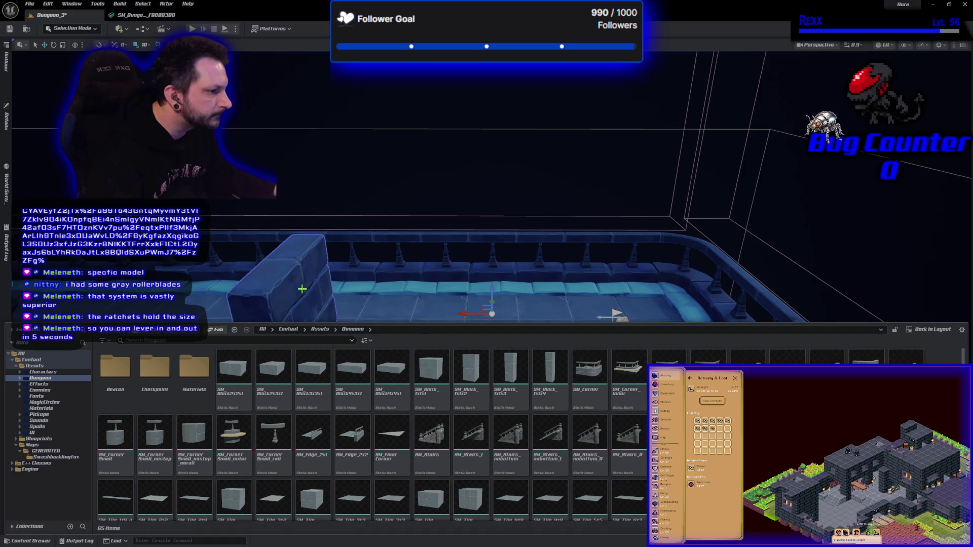
pyautogui.hotkey('ctrl', 'space')
pyautogui.press('Delete')
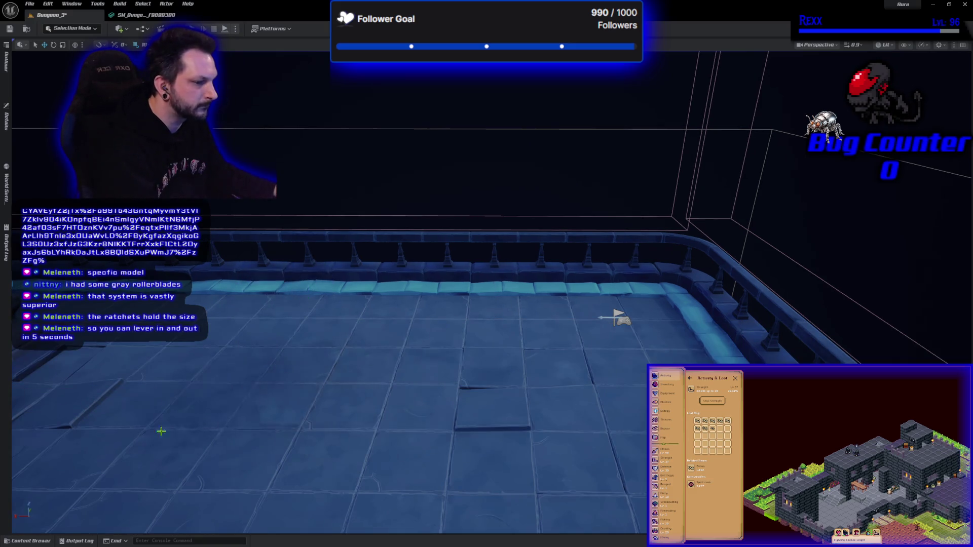
# Drag an SM_Block_1x1x3 tall block from the Content Drawer onto the room floor
pyautogui.click(28, 541)
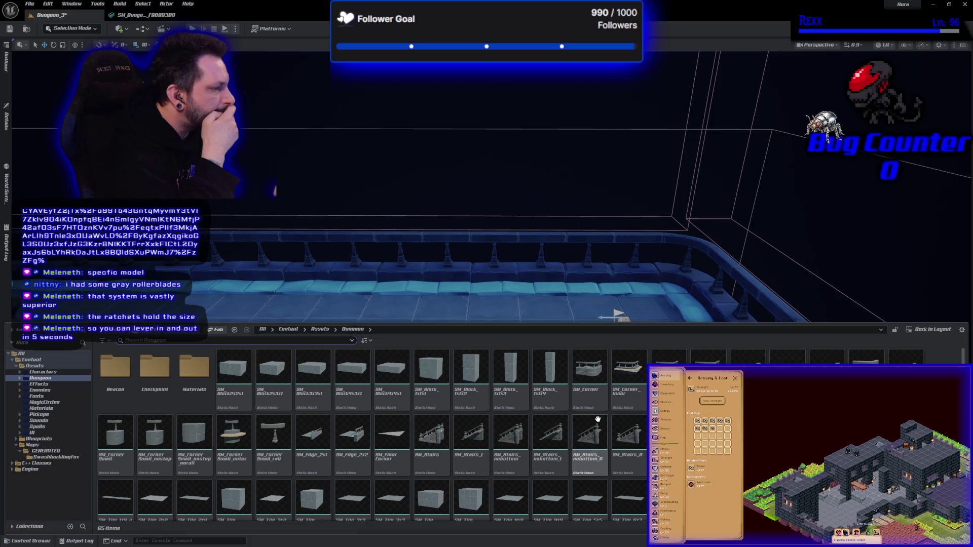
pyautogui.click(518, 389)
pyautogui.moveTo(518, 388)
pyautogui.mouseDown()
pyautogui.moveTo(387, 289)
pyautogui.moveTo(348, 326)
pyautogui.moveTo(350, 339)
pyautogui.moveTo(343, 330)
pyautogui.mouseUp()
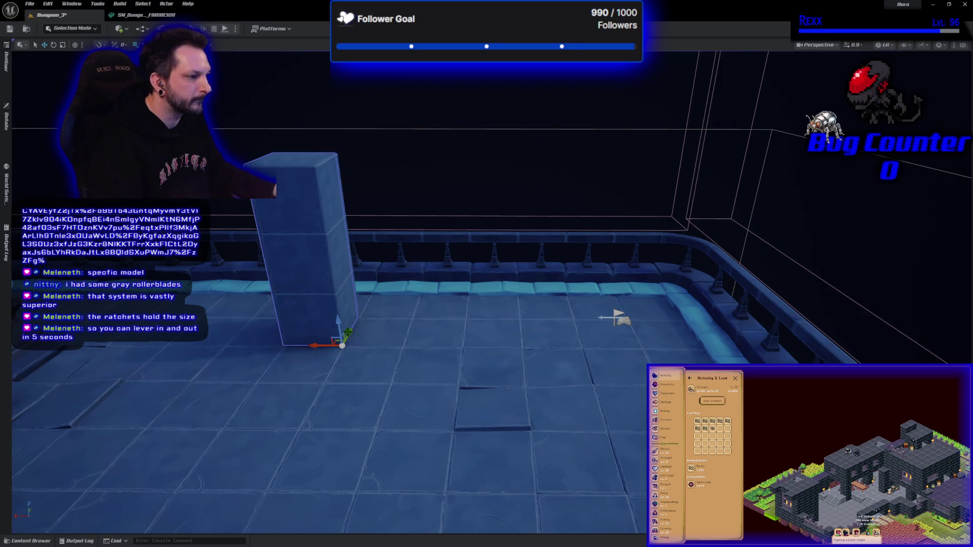
# Slide the tall SM_Block_1x1x3 block along the floor into place with the move gizmo
pyautogui.moveTo(348, 332); pyautogui.dragTo(334, 363)
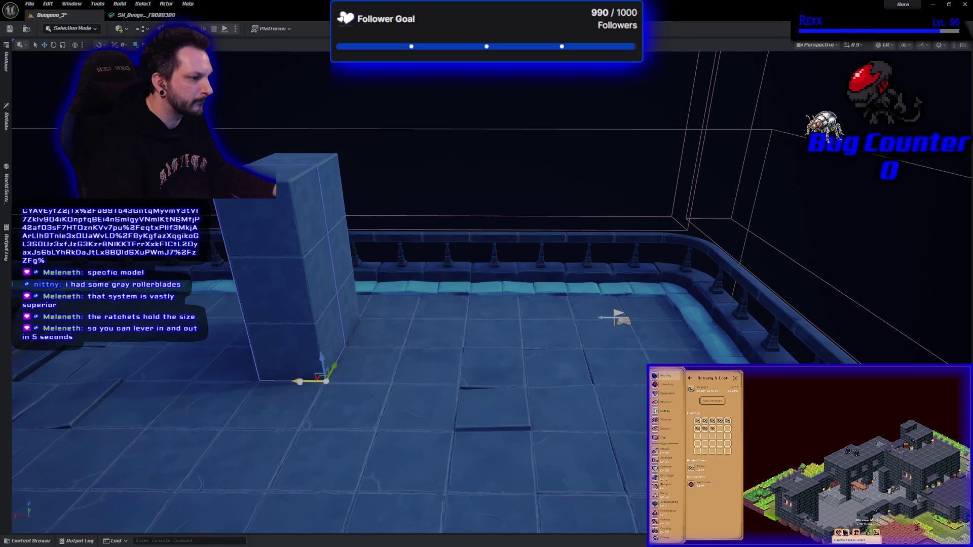
pyautogui.moveTo(401, 422)
pyautogui.mouseDown()
pyautogui.moveTo(333, 366)
pyautogui.moveTo(295, 400)
pyautogui.moveTo(307, 394)
pyautogui.moveTo(299, 403)
pyautogui.moveTo(310, 406)
pyautogui.moveTo(280, 426)
pyautogui.mouseUp()
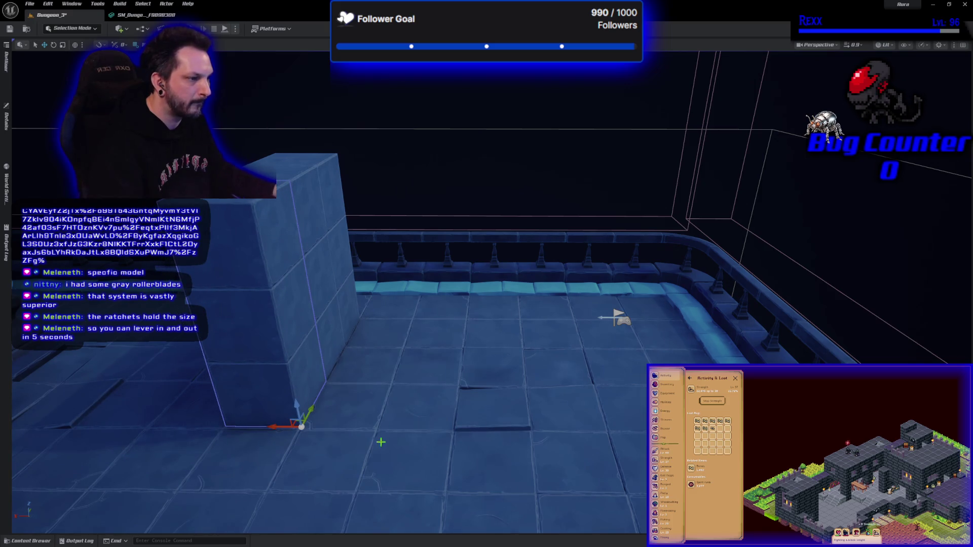
pyautogui.moveTo(345, 328)
pyautogui.mouseDown()
pyautogui.moveTo(330, 324)
pyautogui.moveTo(353, 287)
pyautogui.moveTo(301, 367)
pyautogui.moveTo(400, 381)
pyautogui.moveTo(494, 412)
pyautogui.moveTo(471, 378)
pyautogui.moveTo(517, 373)
pyautogui.moveTo(528, 358)
pyautogui.mouseUp()
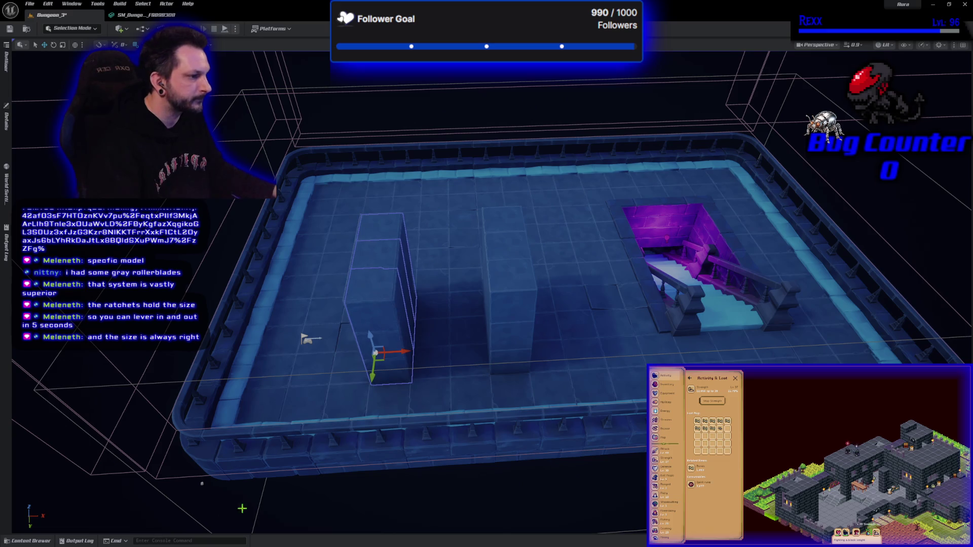
# Try rotating the tall block around its vertical axis, then turn it back upright
pyautogui.press('e')
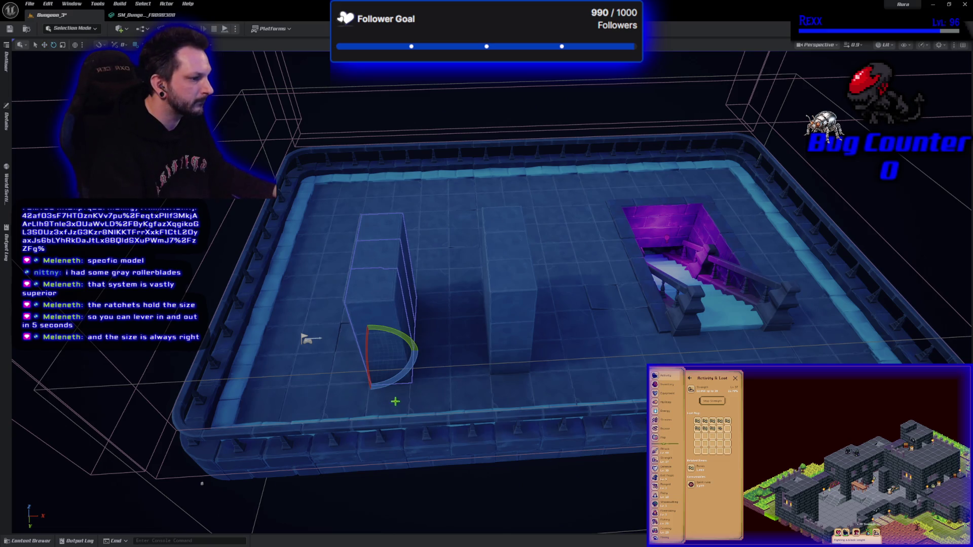
pyautogui.moveTo(403, 372); pyautogui.dragTo(420, 350)
pyautogui.moveTo(307, 339)
pyautogui.mouseDown()
pyautogui.moveTo(392, 396)
pyautogui.moveTo(371, 389)
pyautogui.moveTo(369, 406)
pyautogui.moveTo(442, 390)
pyautogui.moveTo(493, 400)
pyautogui.moveTo(329, 395)
pyautogui.moveTo(197, 329)
pyautogui.moveTo(307, 337)
pyautogui.moveTo(396, 390)
pyautogui.moveTo(470, 399)
pyautogui.mouseUp()
# Deselect the block, tilt the view over the room, and select the right-hand tall block
pyautogui.click(130, 259)
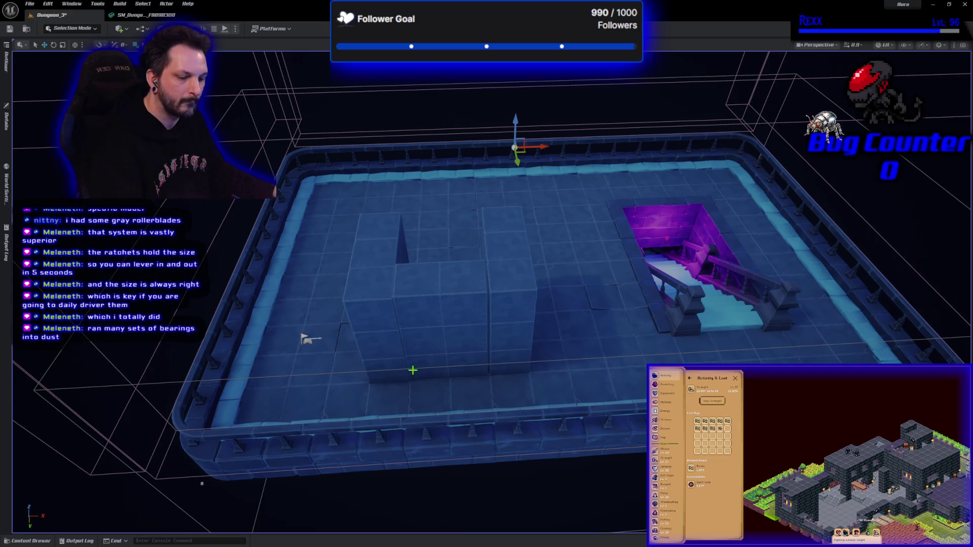
pyautogui.moveTo(413, 369)
pyautogui.mouseDown()
pyautogui.moveTo(456, 233)
pyautogui.moveTo(436, 172)
pyautogui.moveTo(436, 254)
pyautogui.moveTo(460, 397)
pyautogui.moveTo(525, 374)
pyautogui.mouseUp()
pyautogui.click(550, 406)
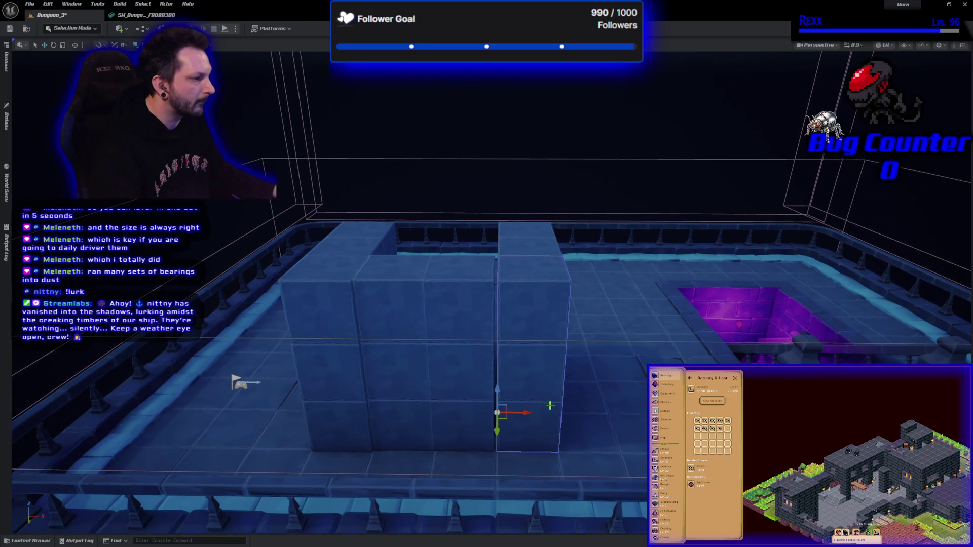
# Frame the blocks and shift the back block slightly left to close its gap
pyautogui.press('f')
pyautogui.moveTo(523, 278); pyautogui.dragTo(523, 324)
pyautogui.click(514, 270)
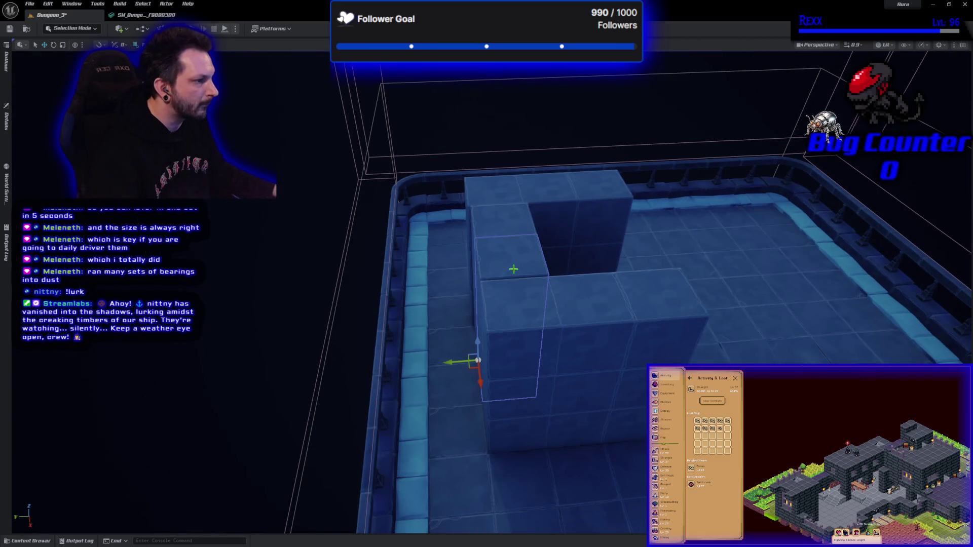
pyautogui.click(487, 232)
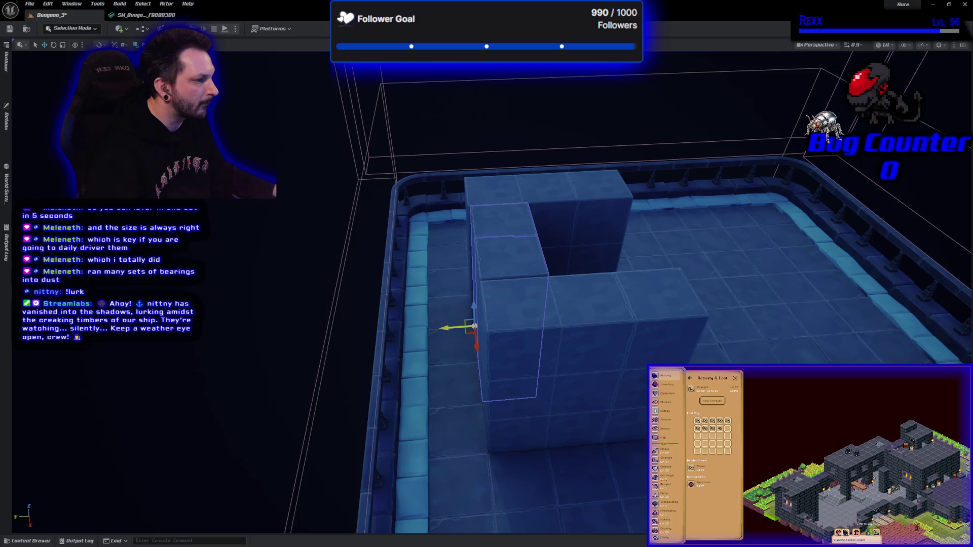
pyautogui.moveTo(450, 326); pyautogui.dragTo(448, 327)
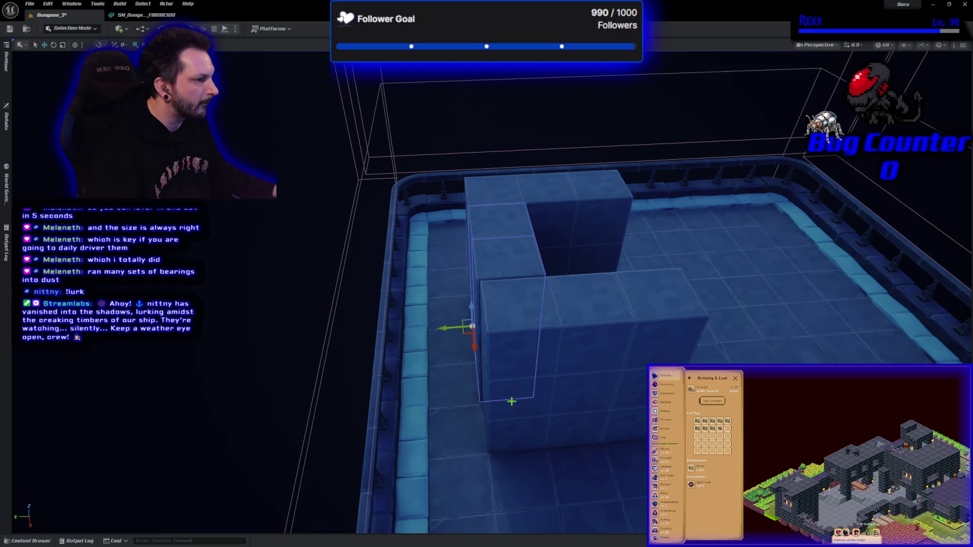
# Nudge the front and right-hand blocks into line to close the gaps, then inspect up close
pyautogui.click(522, 417)
pyautogui.click(588, 419)
pyautogui.moveTo(593, 420); pyautogui.dragTo(595, 422)
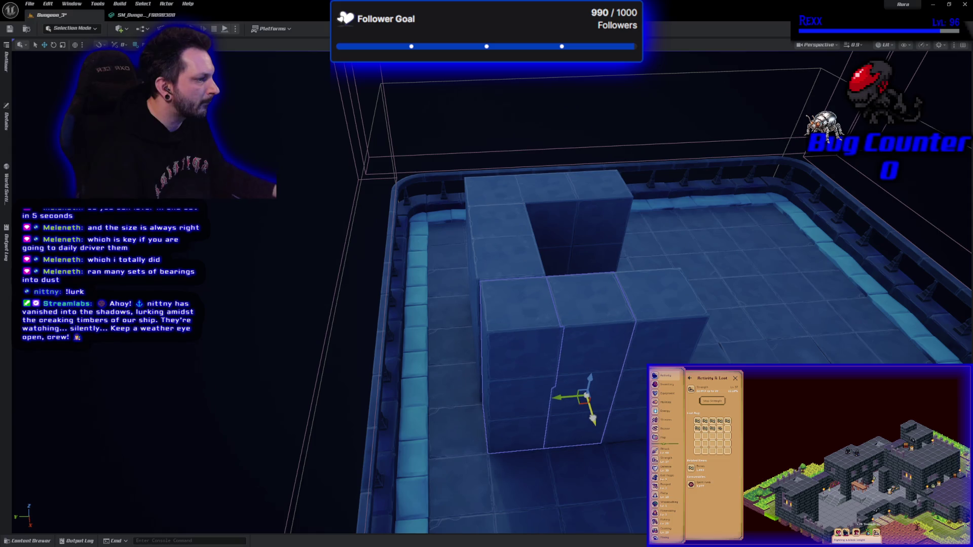
pyautogui.click(611, 394)
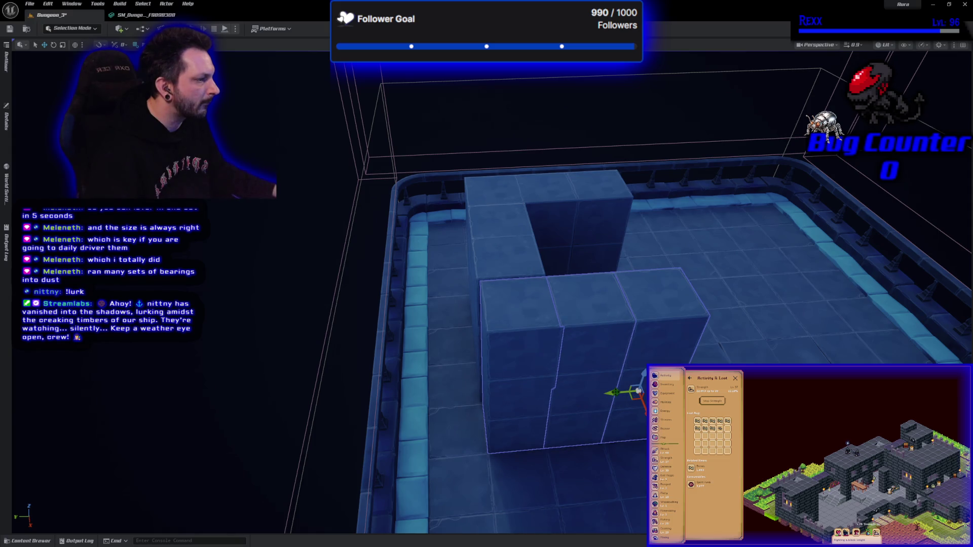
pyautogui.moveTo(612, 394); pyautogui.dragTo(643, 413)
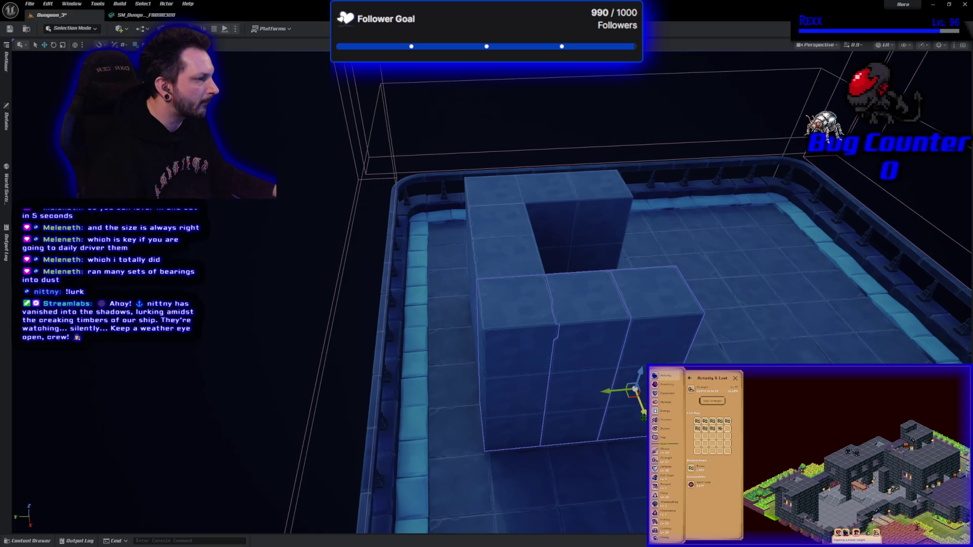
pyautogui.click(276, 373)
pyautogui.moveTo(592, 435)
pyautogui.mouseDown()
pyautogui.moveTo(552, 408)
pyautogui.moveTo(679, 355)
pyautogui.moveTo(587, 434)
pyautogui.mouseUp()
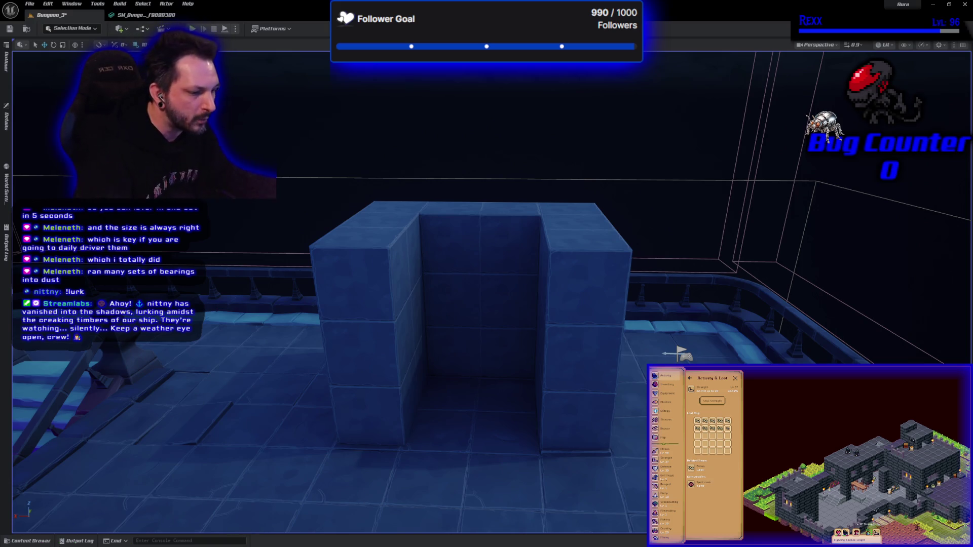
# Drag the SM_Block4x4x1 slab from the Content Drawer onto the top of the stacked blocks
pyautogui.click(41, 542)
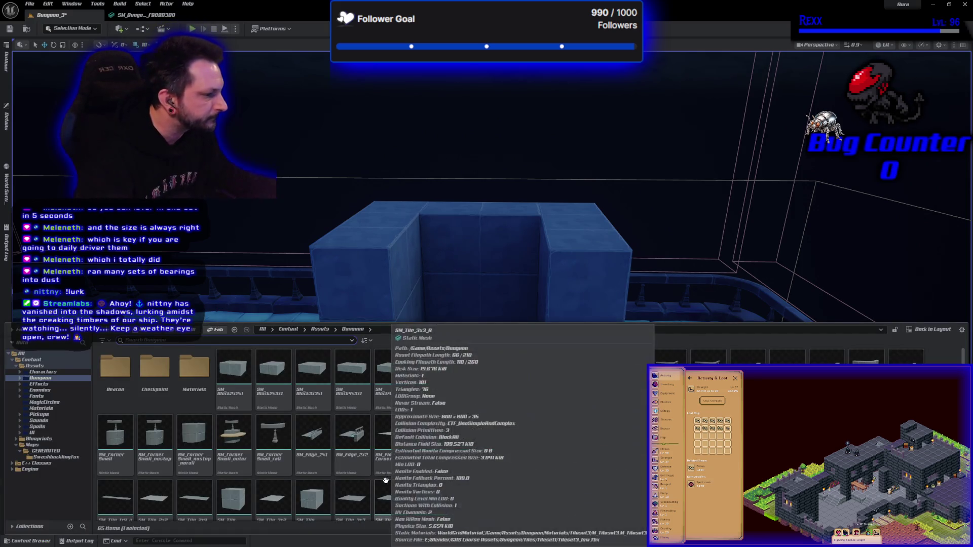
pyautogui.click(396, 382)
pyautogui.moveTo(397, 381)
pyautogui.mouseDown()
pyautogui.moveTo(443, 267)
pyautogui.moveTo(550, 348)
pyautogui.moveTo(607, 451)
pyautogui.moveTo(616, 444)
pyautogui.moveTo(608, 300)
pyautogui.mouseUp()
pyautogui.moveTo(551, 356)
pyautogui.mouseDown()
pyautogui.moveTo(512, 390)
pyautogui.moveTo(565, 391)
pyautogui.moveTo(562, 349)
pyautogui.moveTo(529, 344)
pyautogui.moveTo(525, 354)
pyautogui.moveTo(520, 344)
pyautogui.moveTo(538, 354)
pyautogui.mouseUp()
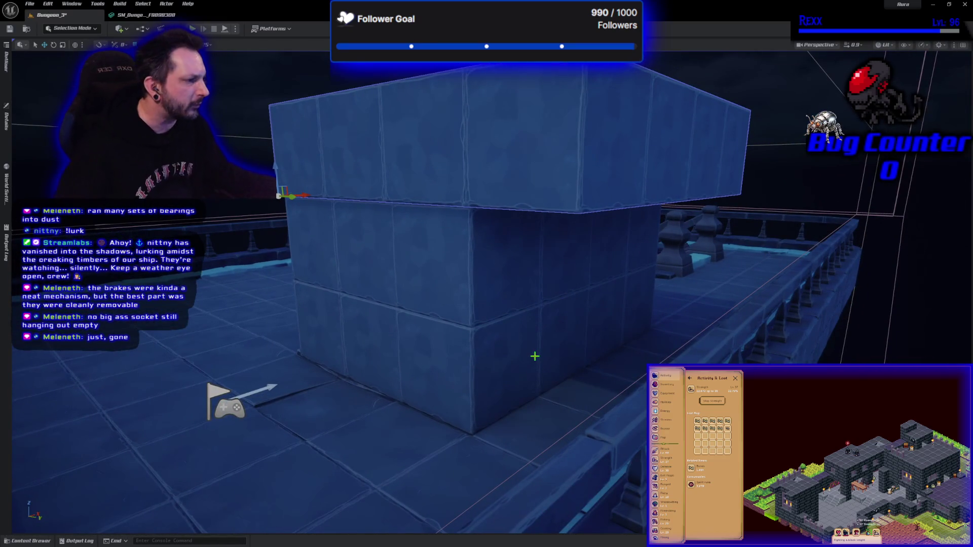
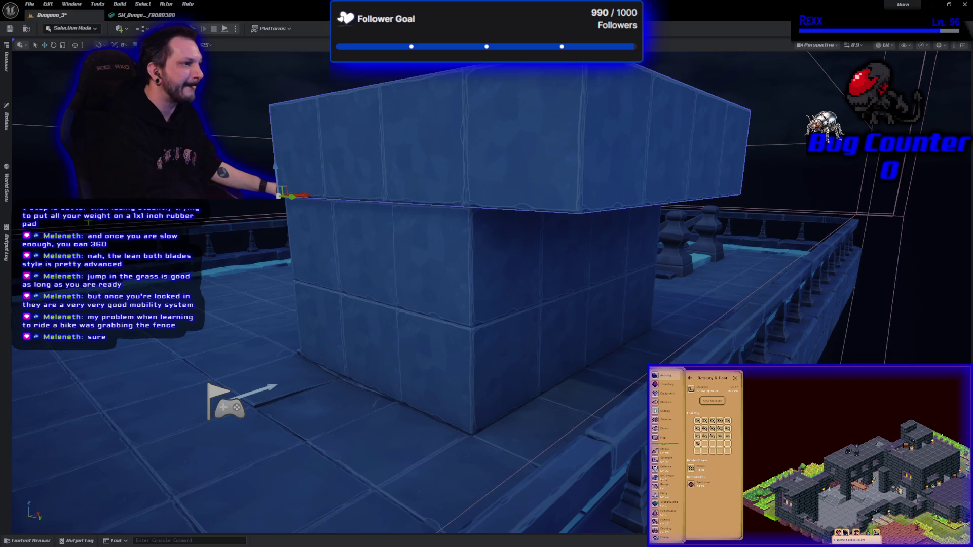
# Delete the oversized top block and orbit back to view the bare stone pillars
pyautogui.press('Delete')
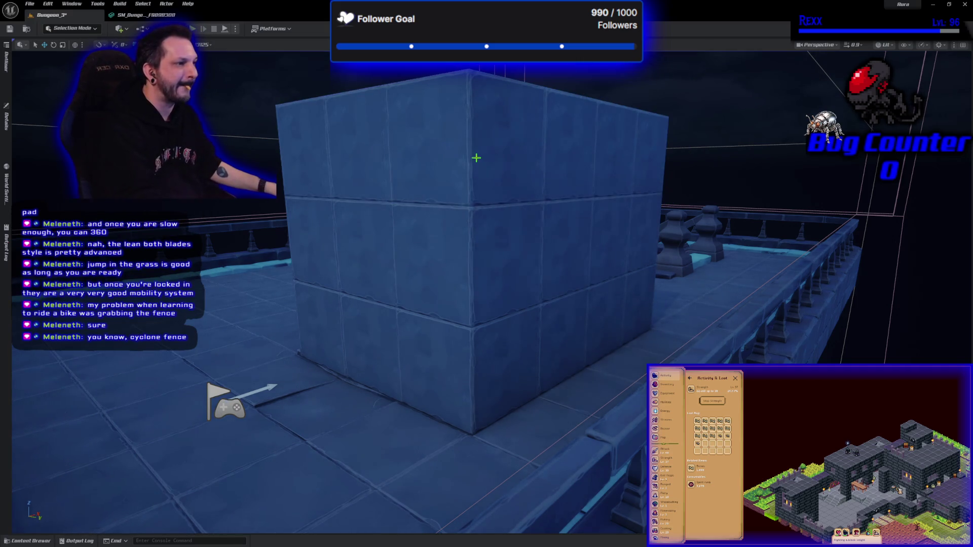
pyautogui.moveTo(409, 215)
pyautogui.mouseDown()
pyautogui.moveTo(375, 254)
pyautogui.moveTo(409, 217)
pyautogui.mouseUp()
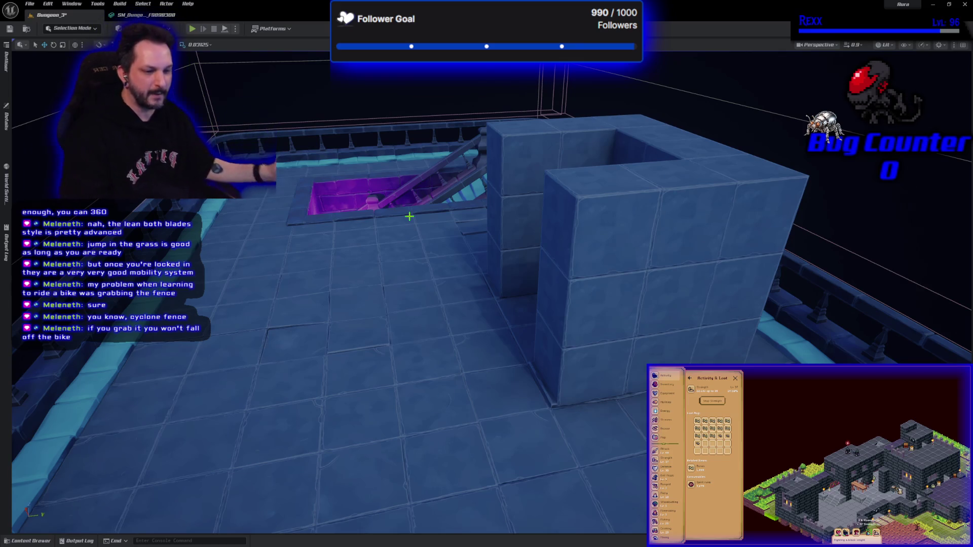
pyautogui.moveTo(477, 247)
pyautogui.mouseDown()
pyautogui.moveTo(552, 243)
pyautogui.moveTo(548, 258)
pyautogui.mouseUp()
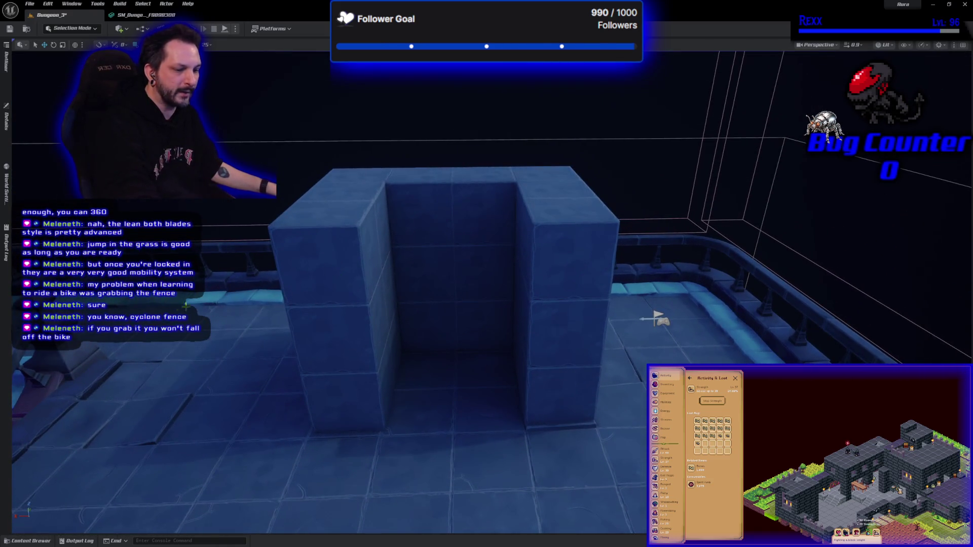
pyautogui.click(29, 541)
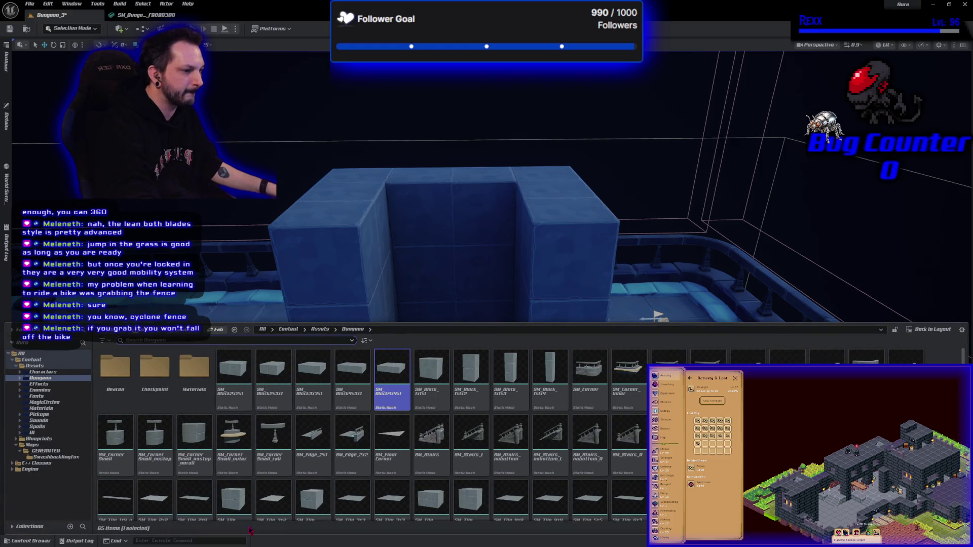
pyautogui.moveTo(463, 229)
pyautogui.mouseDown()
pyautogui.moveTo(470, 219)
pyautogui.moveTo(576, 219)
pyautogui.moveTo(572, 242)
pyautogui.moveTo(499, 242)
pyautogui.moveTo(321, 371)
pyautogui.moveTo(330, 421)
pyautogui.mouseUp()
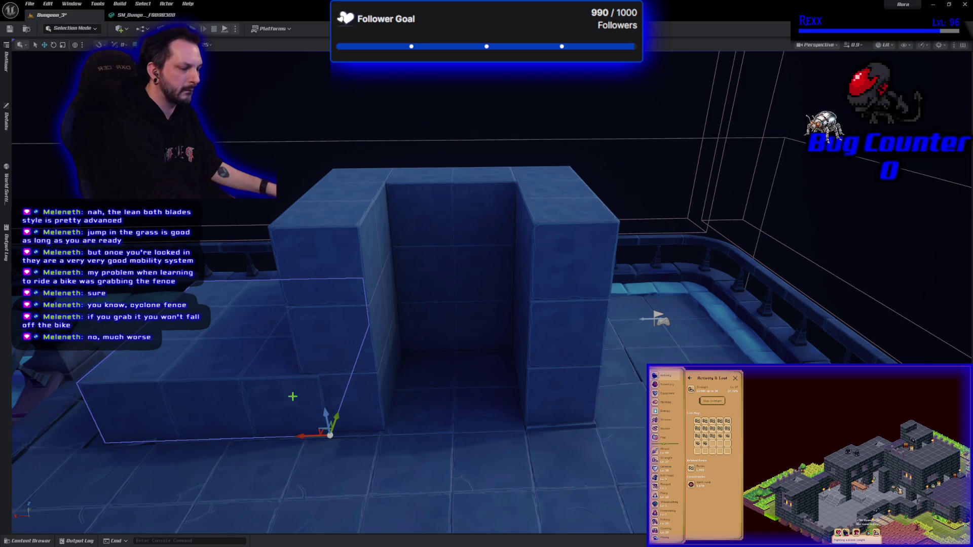
pyautogui.press('Delete')
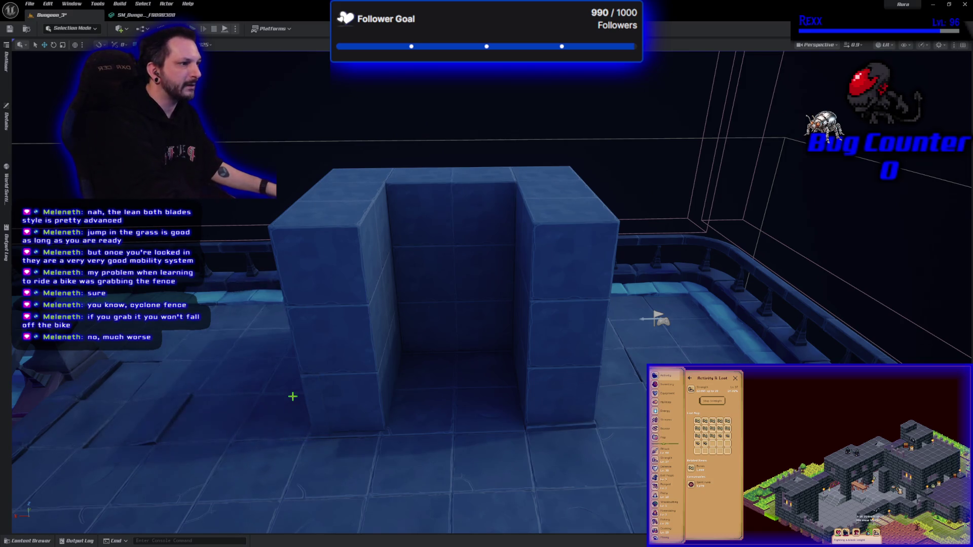
# Place an SM_Block2x2x1 from the Content Drawer and raise it onto the two pillar tops
pyautogui.click(32, 541)
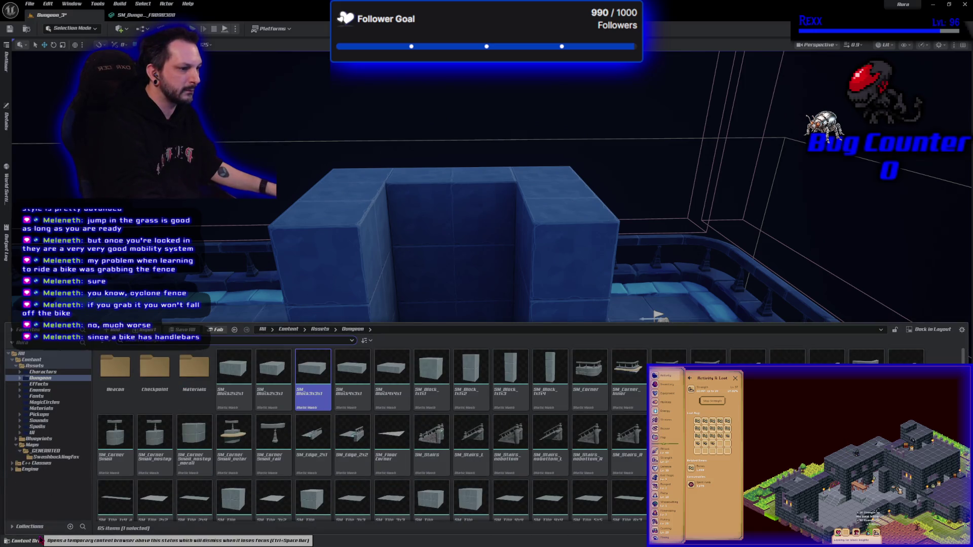
pyautogui.moveTo(234, 375)
pyautogui.mouseDown()
pyautogui.moveTo(425, 311)
pyautogui.moveTo(482, 461)
pyautogui.moveTo(541, 452)
pyautogui.moveTo(535, 457)
pyautogui.mouseUp()
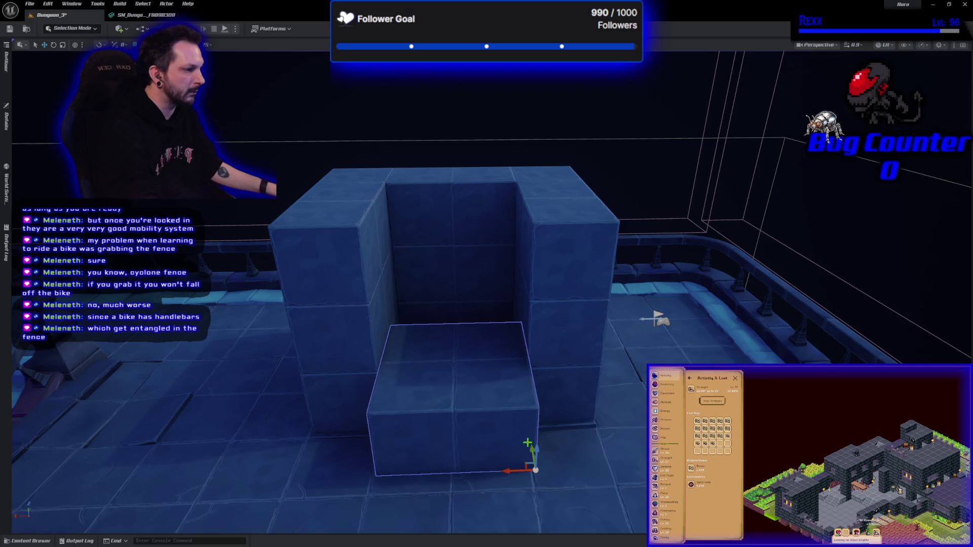
pyautogui.moveTo(531, 451); pyautogui.dragTo(520, 409)
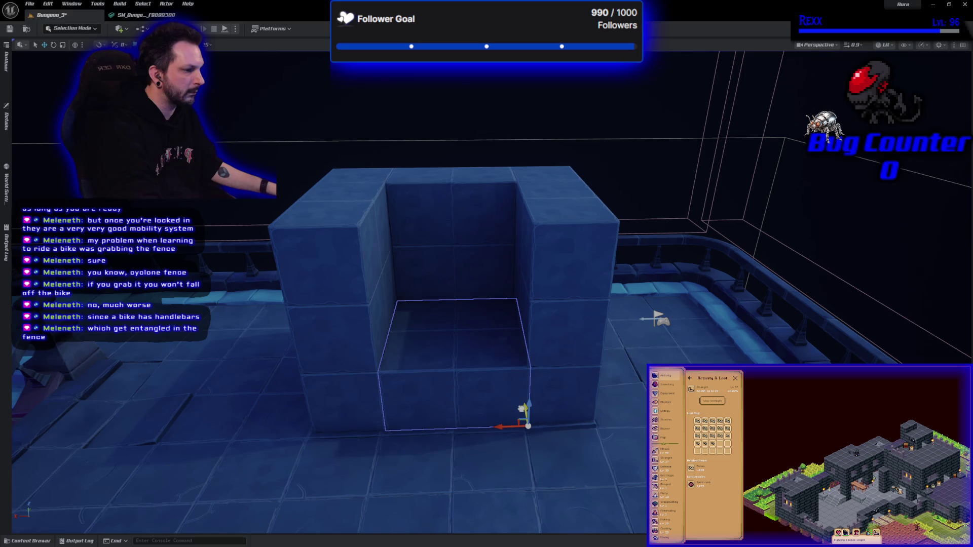
pyautogui.moveTo(520, 409)
pyautogui.mouseDown()
pyautogui.moveTo(513, 279)
pyautogui.moveTo(512, 290)
pyautogui.mouseUp()
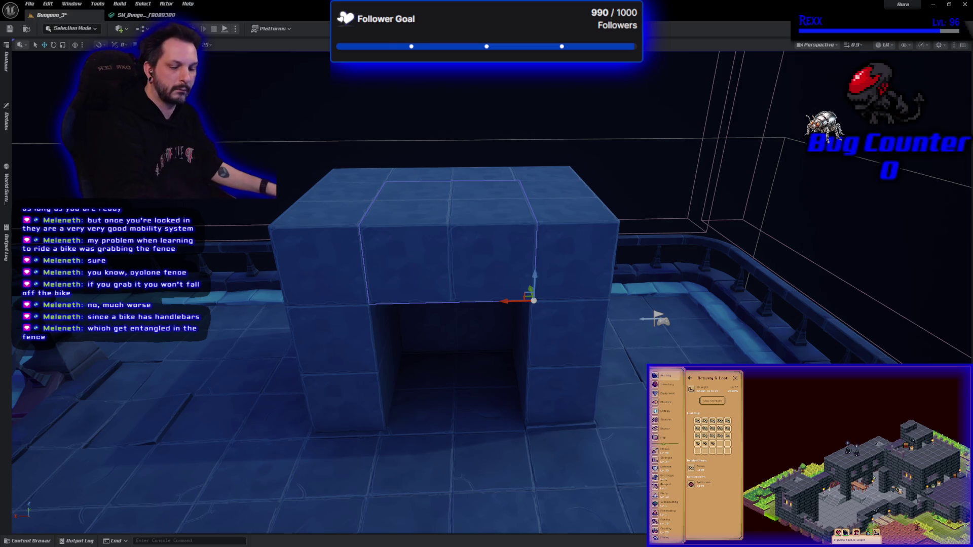
pyautogui.scroll(-5, 657, 318)
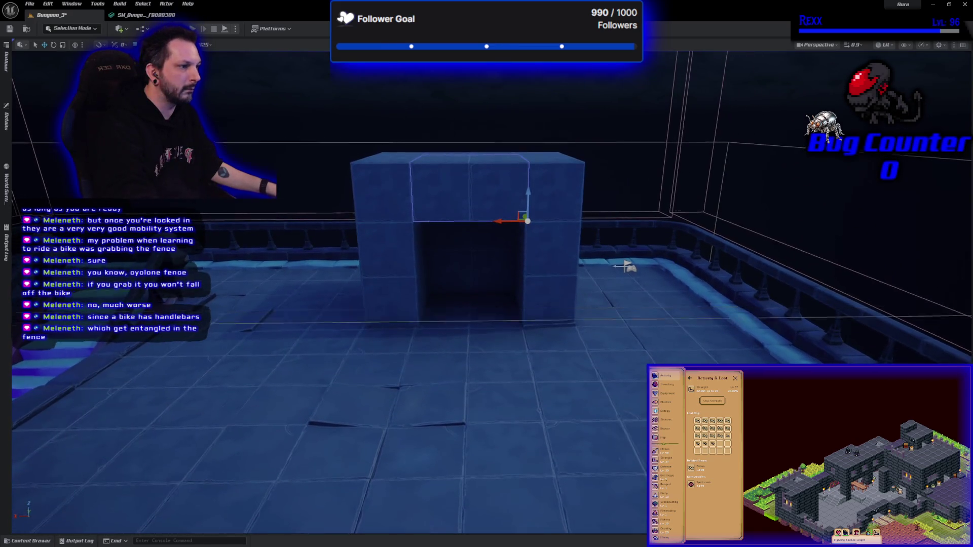
pyautogui.scroll(-3, 627, 266)
pyautogui.moveTo(526, 374)
pyautogui.mouseDown()
pyautogui.moveTo(405, 349)
pyautogui.moveTo(474, 364)
pyautogui.mouseUp()
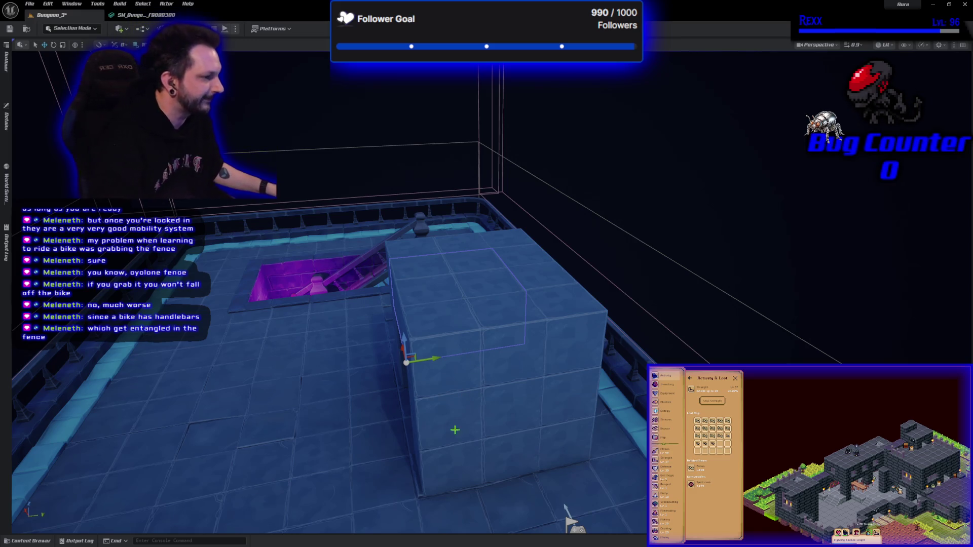
pyautogui.moveTo(455, 430)
pyautogui.mouseDown()
pyautogui.moveTo(497, 423)
pyautogui.moveTo(393, 402)
pyautogui.mouseUp()
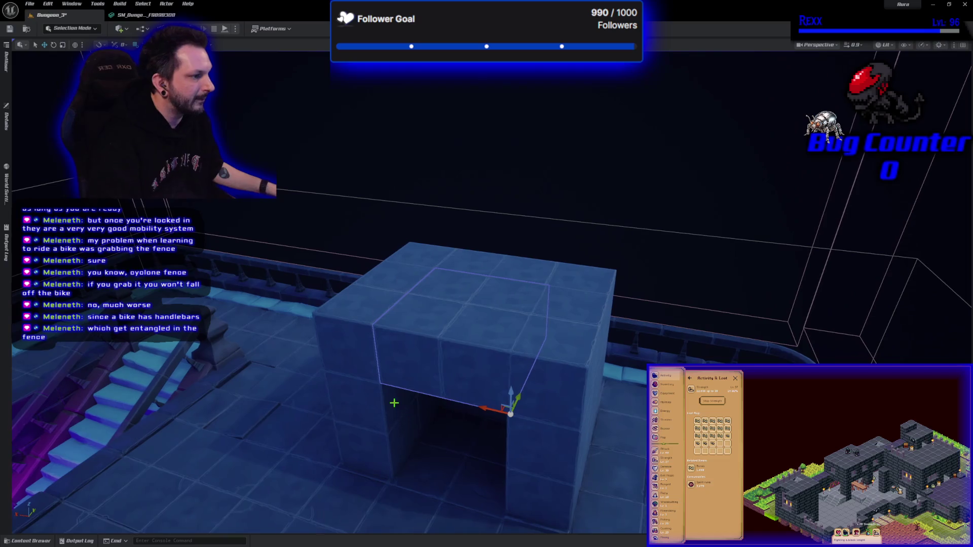
# Pick through the pillar and top blocks, frame them with F, then clear the selection
pyautogui.click(359, 320)
pyautogui.click(379, 275)
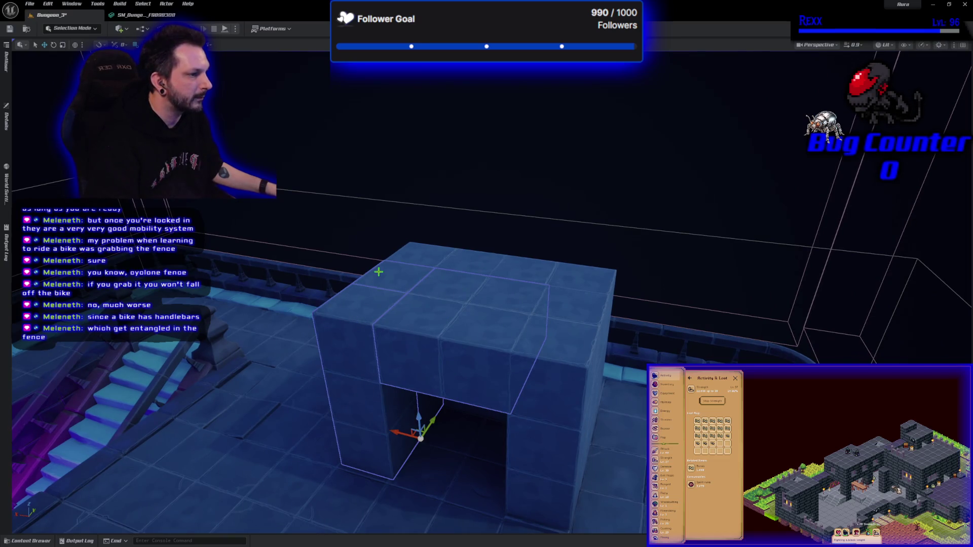
pyautogui.click(421, 247)
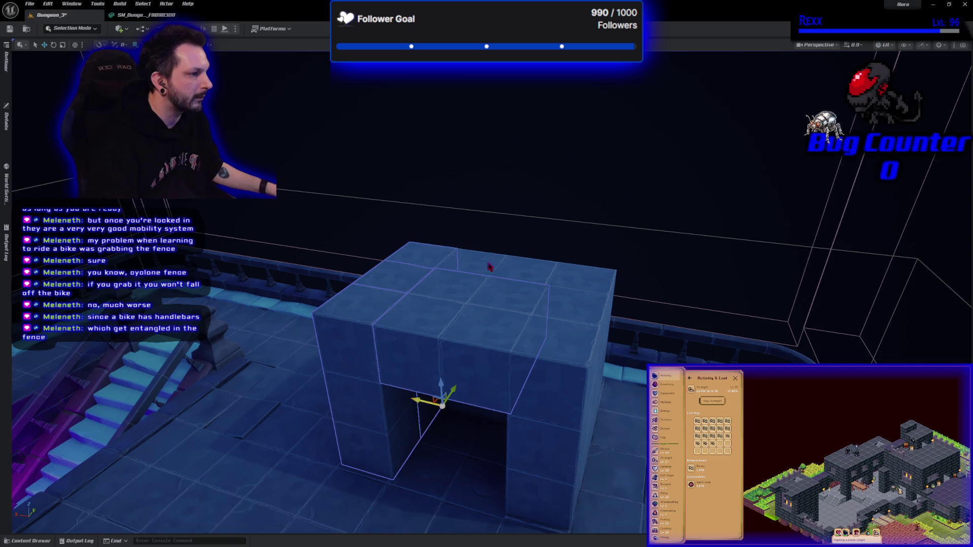
pyautogui.click(531, 273)
pyautogui.click(575, 278)
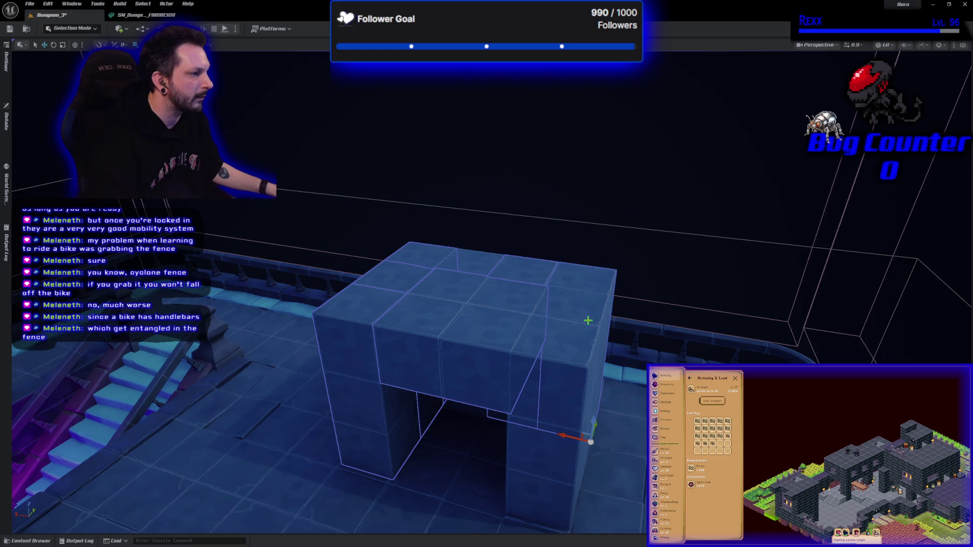
pyautogui.click(565, 358)
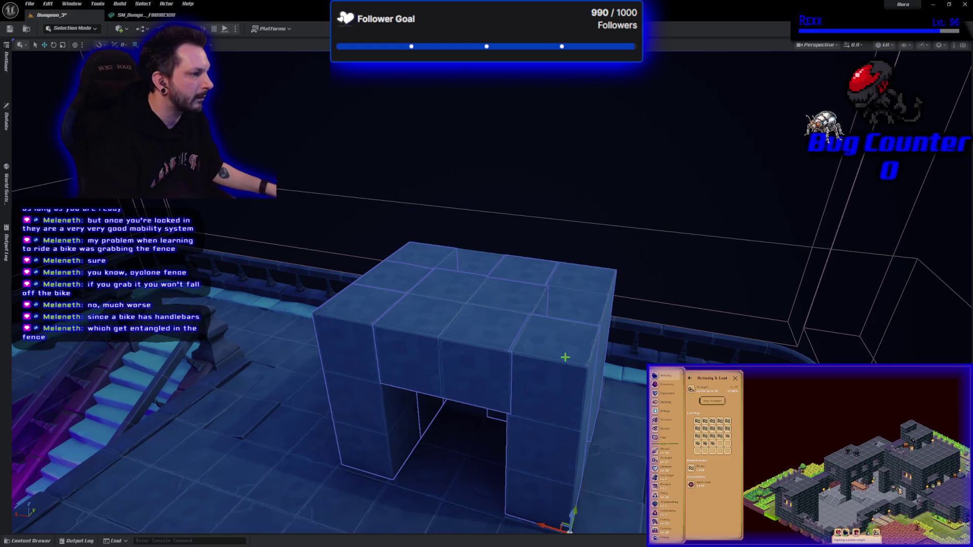
pyautogui.press('f')
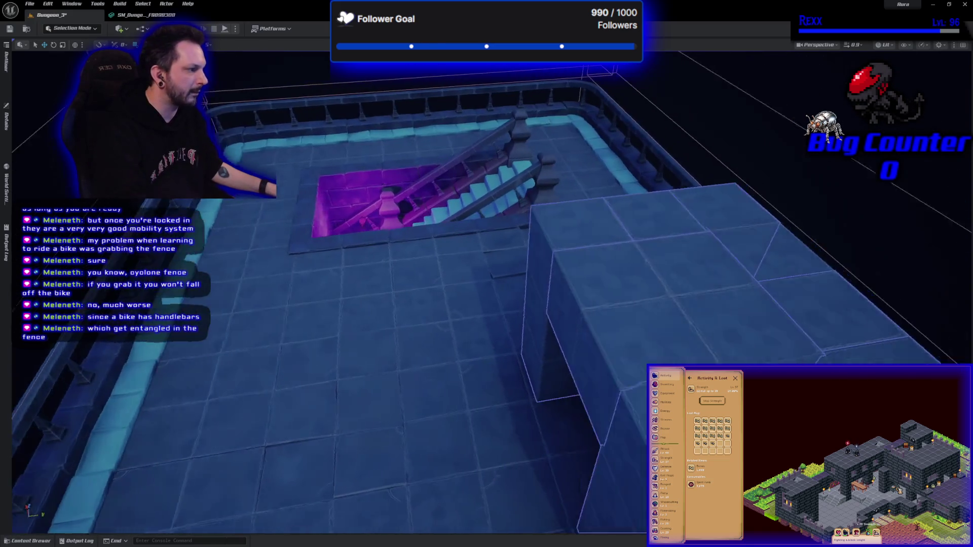
pyautogui.scroll(-10, 556, 396)
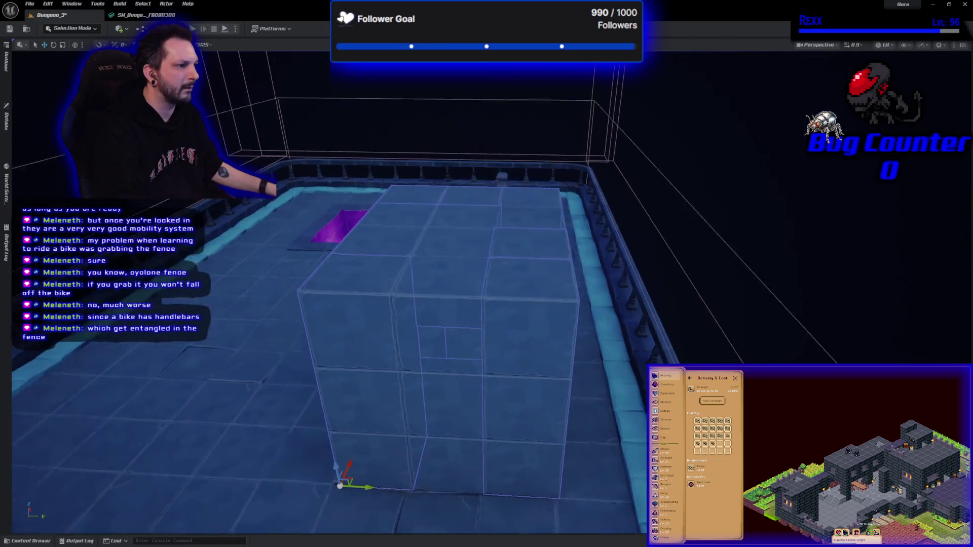
pyautogui.click(857, 264)
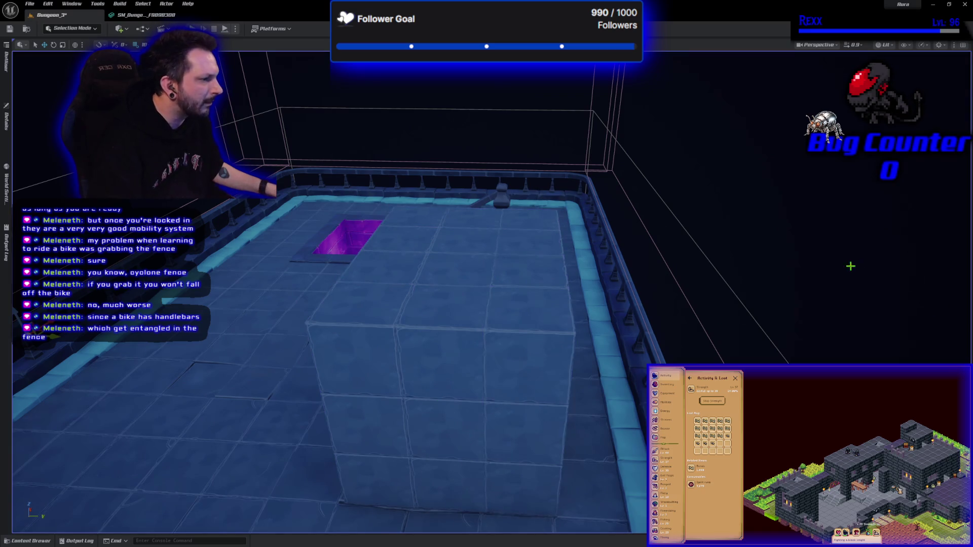
# Select the three columns plus all side and back top blocks of the arch together
pyautogui.click(360, 382)
pyautogui.keyDown('ctrl'); pyautogui.click(435, 371); pyautogui.keyUp('ctrl')
pyautogui.keyDown('ctrl'); pyautogui.click(540, 377); pyautogui.keyUp('ctrl')
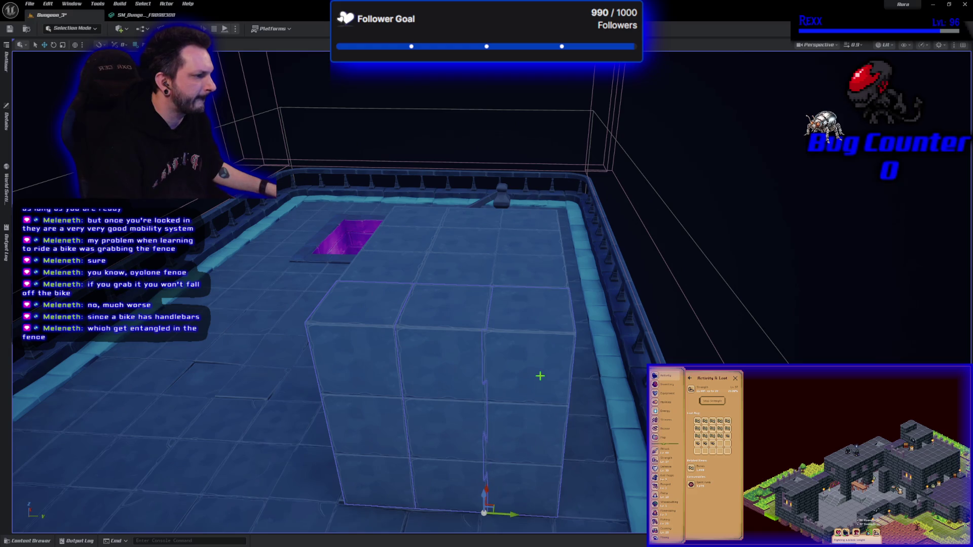
pyautogui.keyDown('ctrl'); pyautogui.click(527, 274); pyautogui.keyUp('ctrl')
pyautogui.keyDown('ctrl'); pyautogui.click(525, 242); pyautogui.keyUp('ctrl')
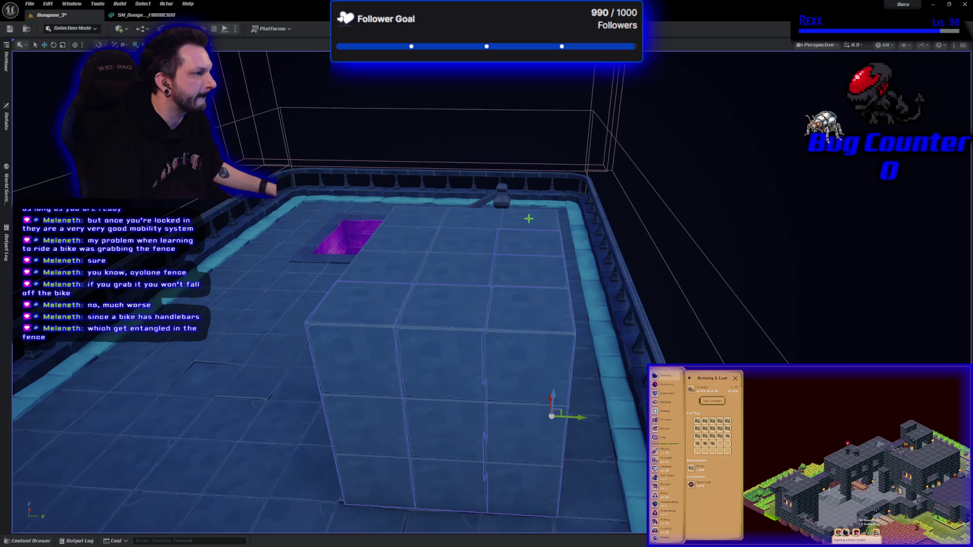
pyautogui.keyDown('ctrl'); pyautogui.click(531, 223); pyautogui.keyUp('ctrl')
pyautogui.keyDown('ctrl'); pyautogui.click(479, 218); pyautogui.keyUp('ctrl')
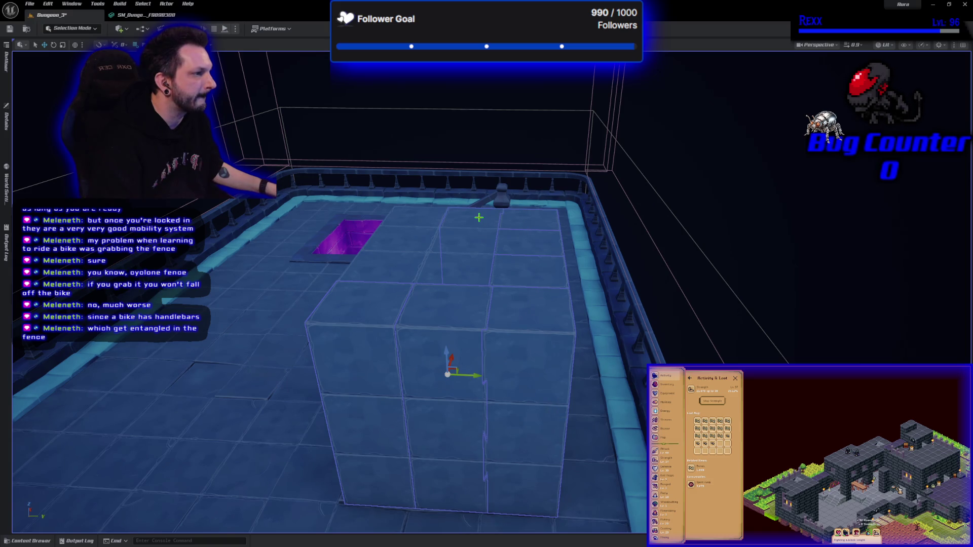
pyautogui.keyDown('ctrl'); pyautogui.click(417, 213); pyautogui.keyUp('ctrl')
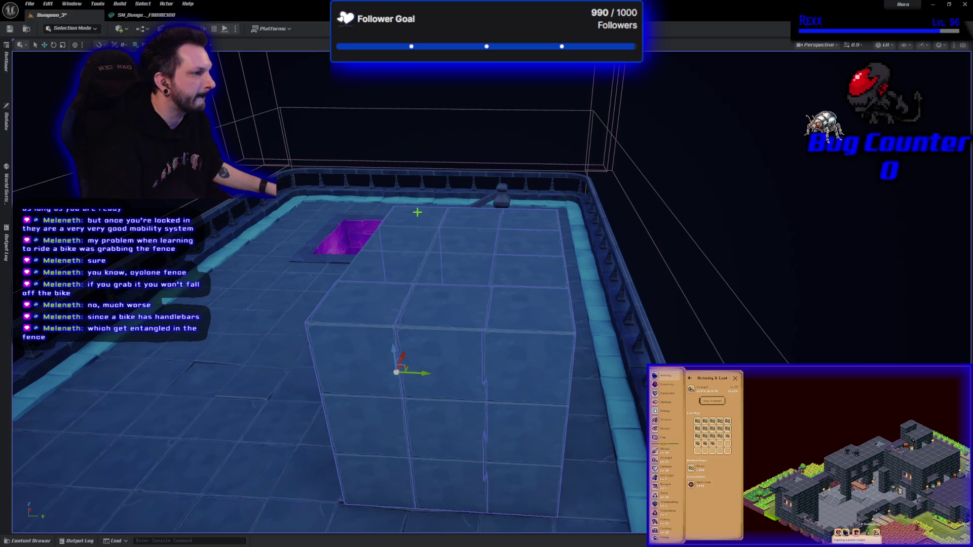
pyautogui.keyDown('ctrl'); pyautogui.click(375, 269); pyautogui.keyUp('ctrl')
pyautogui.moveTo(375, 269); pyautogui.dragTo(374, 308)
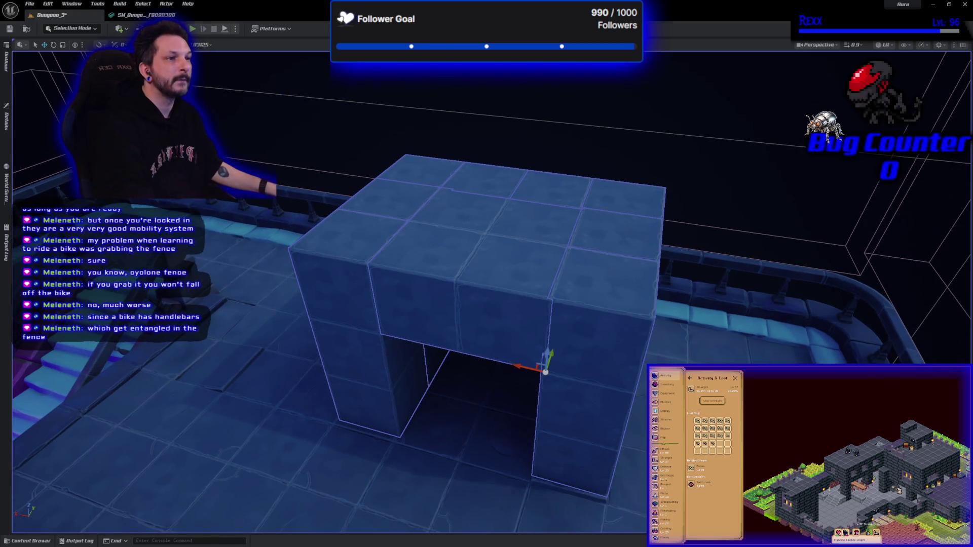
# In Modeling Mode, merge the selected archway blocks with the XForm Merge tool and accept
pyautogui.click(71, 28)
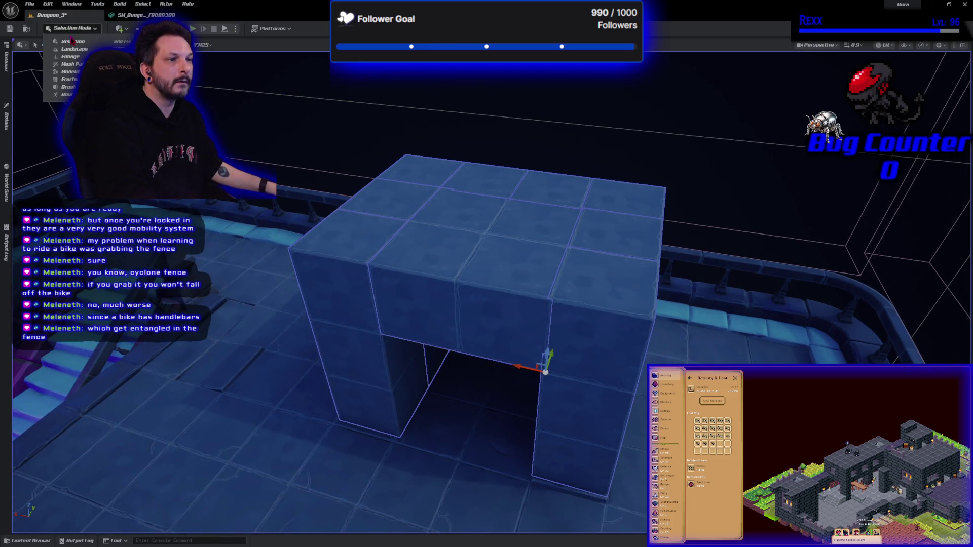
pyautogui.click(71, 71)
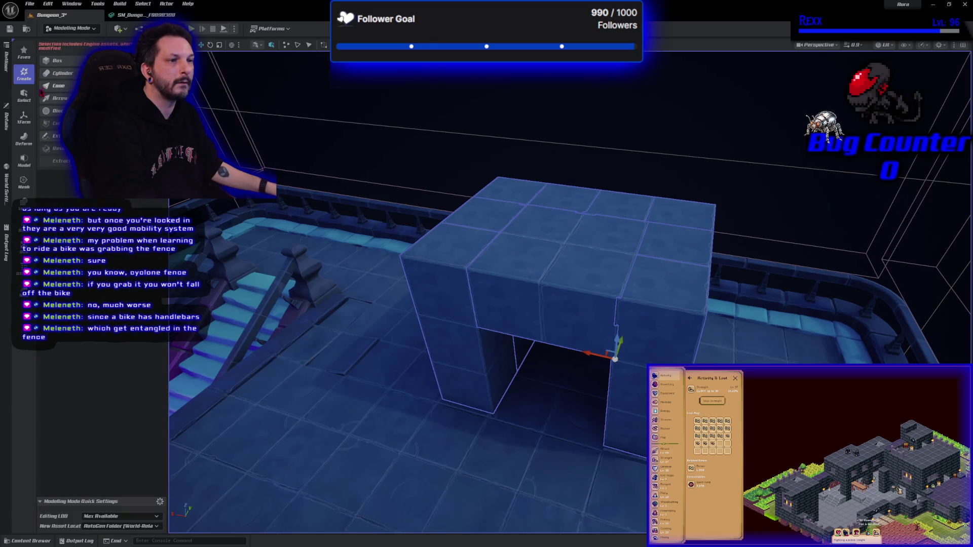
pyautogui.click(26, 95)
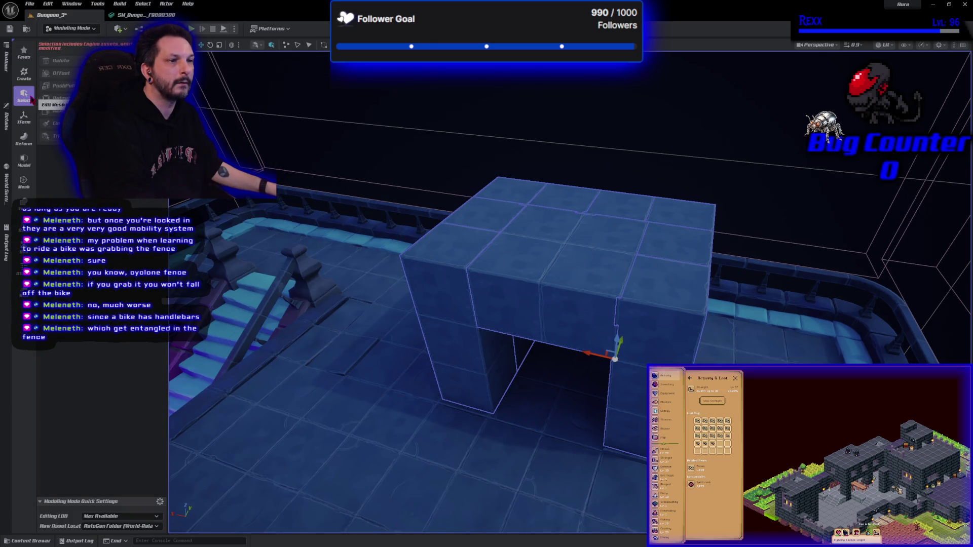
pyautogui.click(24, 118)
pyautogui.click(55, 75)
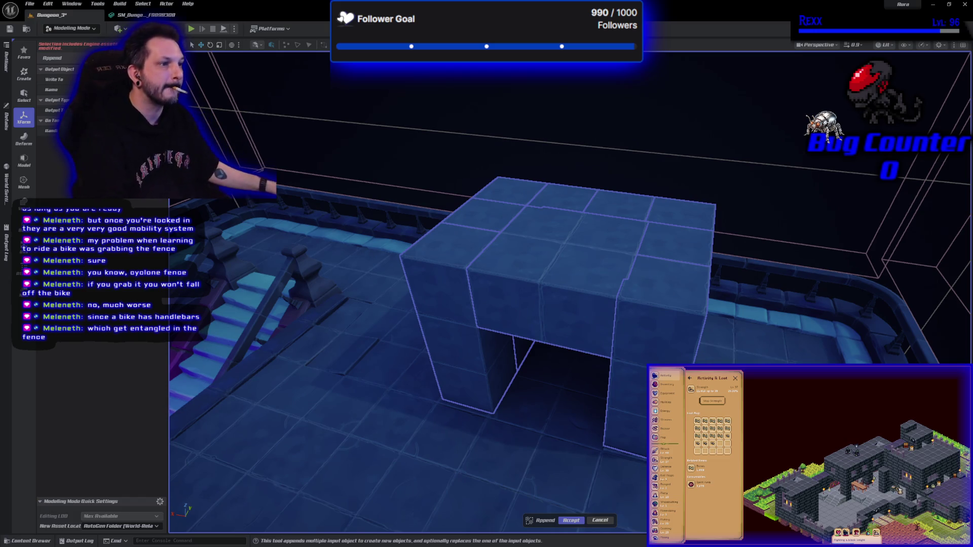
pyautogui.click(580, 524)
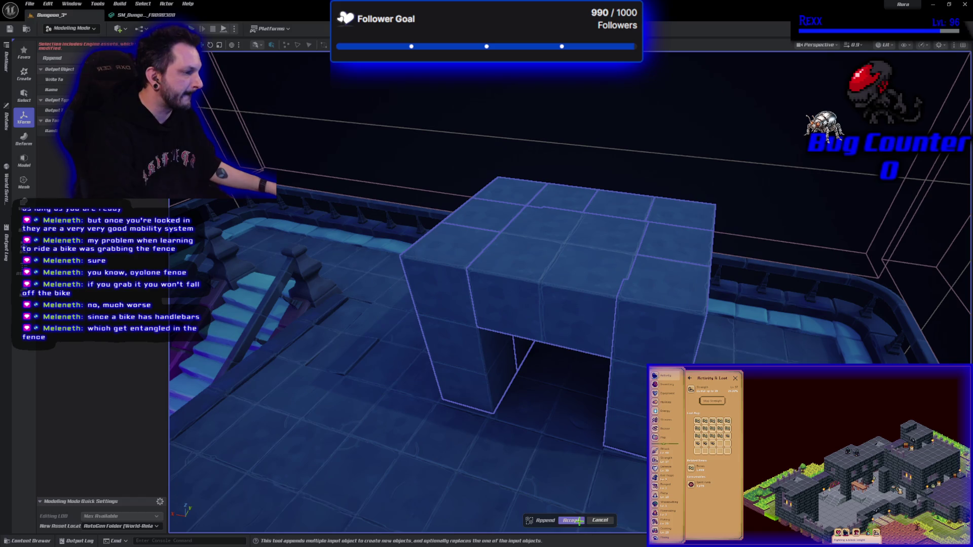